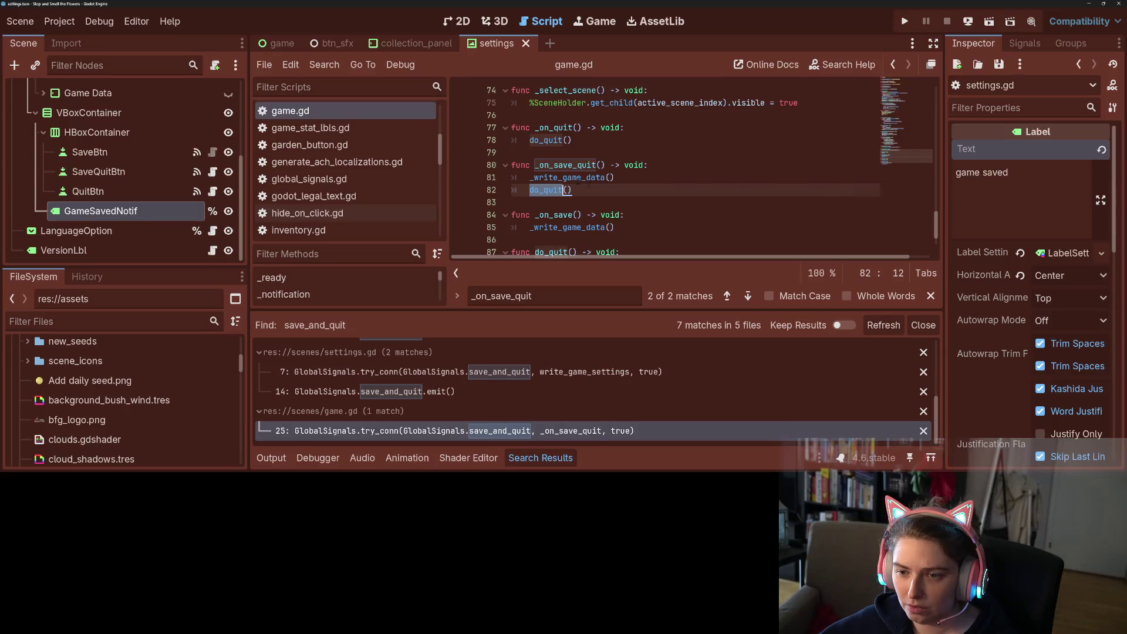
Locate the process_frame await in do_quit and the _write_game_data call in _on_save_quit.
scroll(580, 205, down, 1)
scroll(581, 176, down, 1)
click(690, 215)
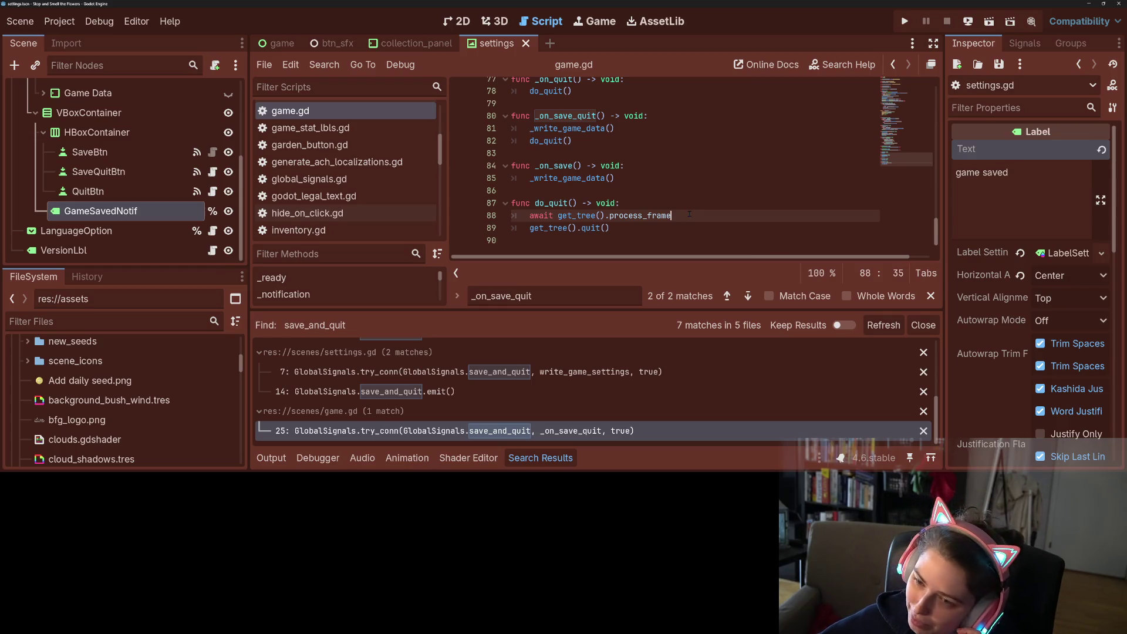
click(931, 296)
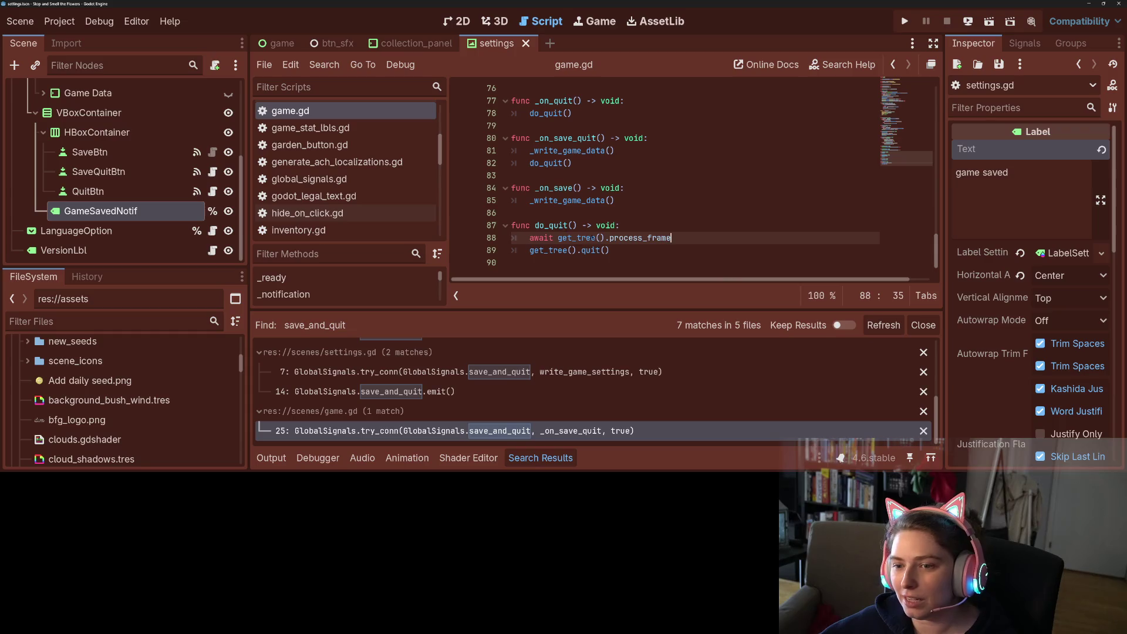
double_click(550, 226)
scroll(550, 226, up, 1)
click(582, 201)
click(622, 188)
scroll(629, 236, down, 1)
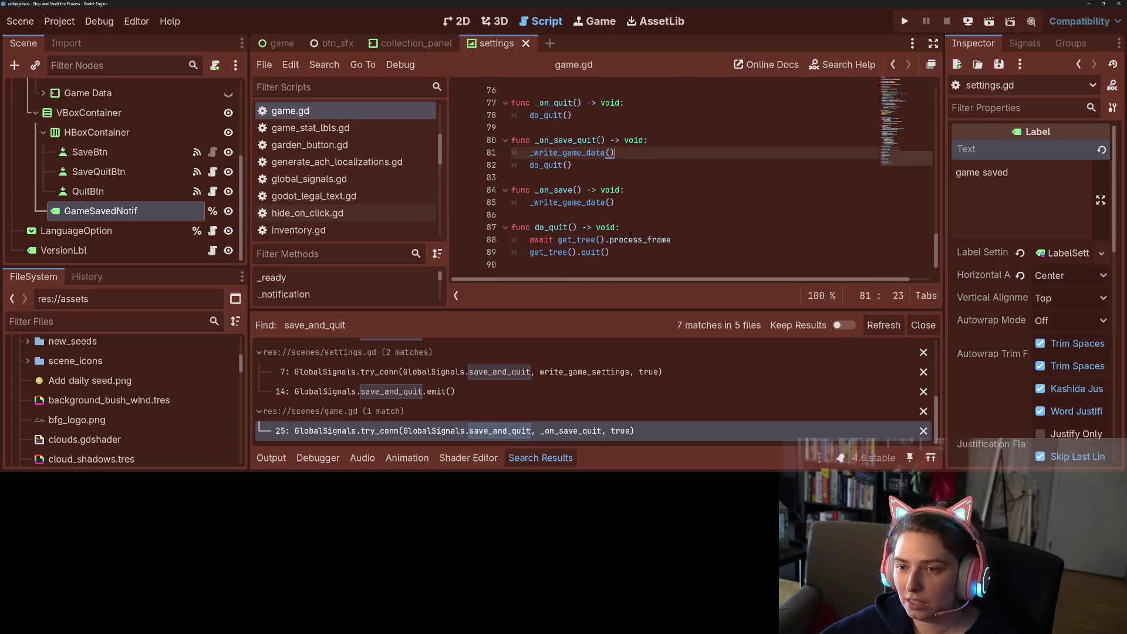
Copy the await get_tree().process_frame statement from do_quit.
click(633, 238)
click(648, 166)
click(650, 154)
click(586, 239)
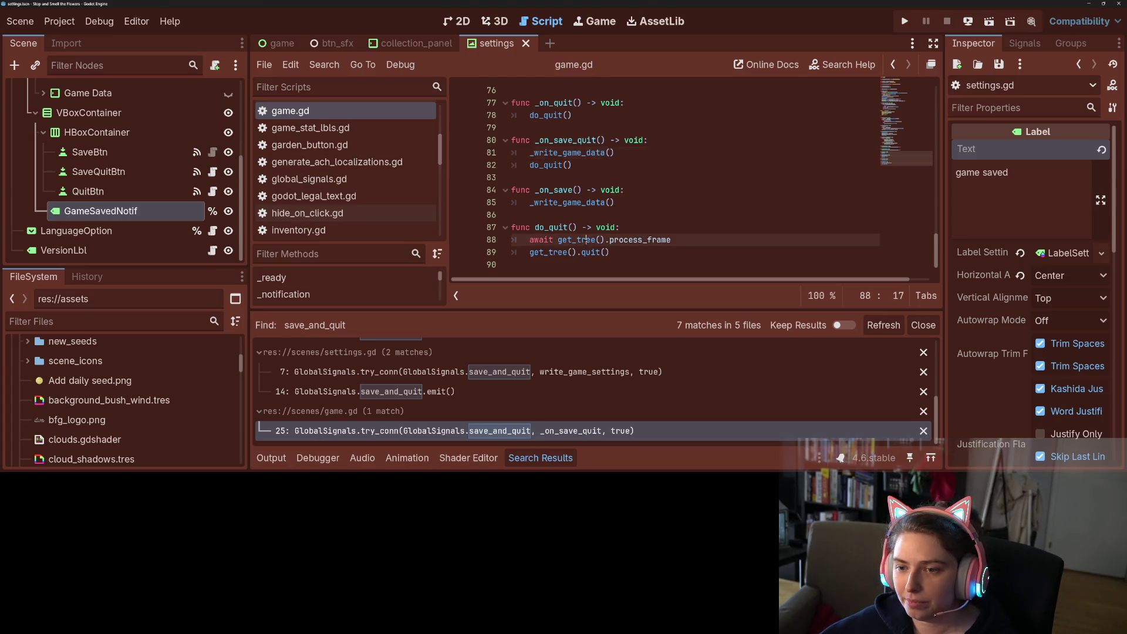
drag(524, 239, 674, 239)
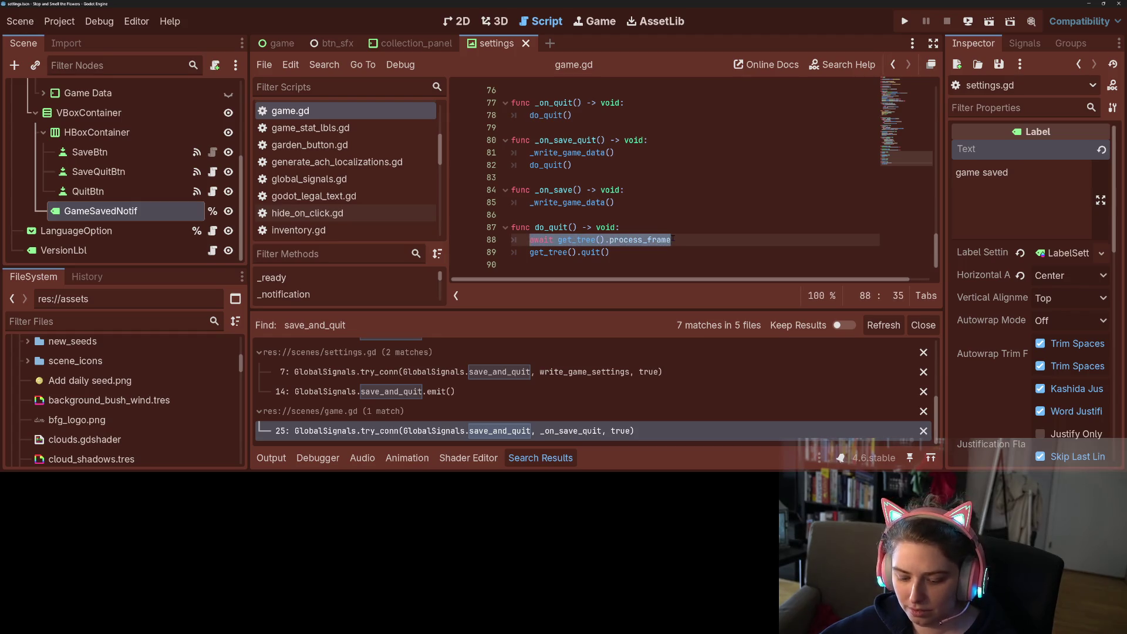
key(ctrl+c)
click(627, 153)
Paste it after _write_game_data as await get_tree().create_timer(0.3).timeout and save.
key(Return)
key(ctrl+v)
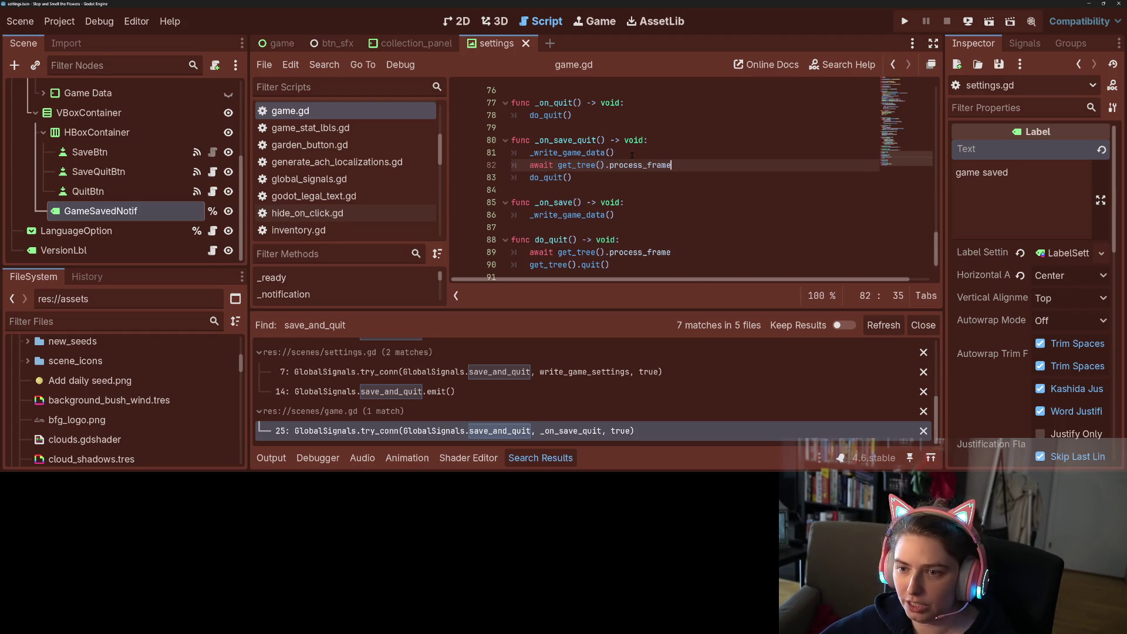
click(618, 165)
key(ctrl+shift+Right)
key(BackSpace)
text(crea)
key(Return)
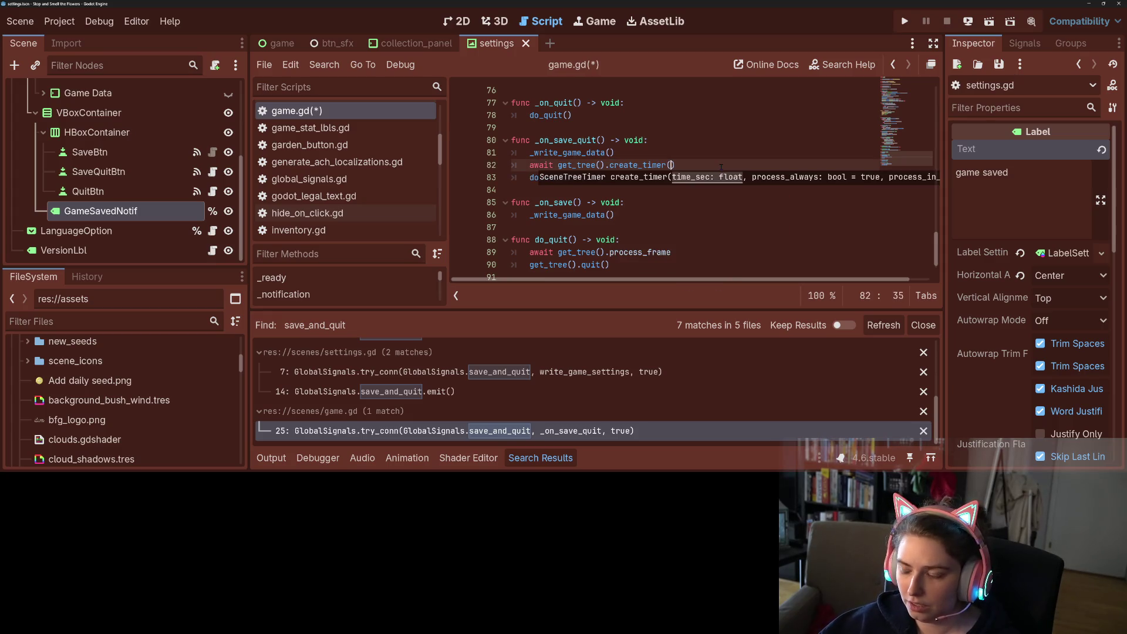
text(0.)
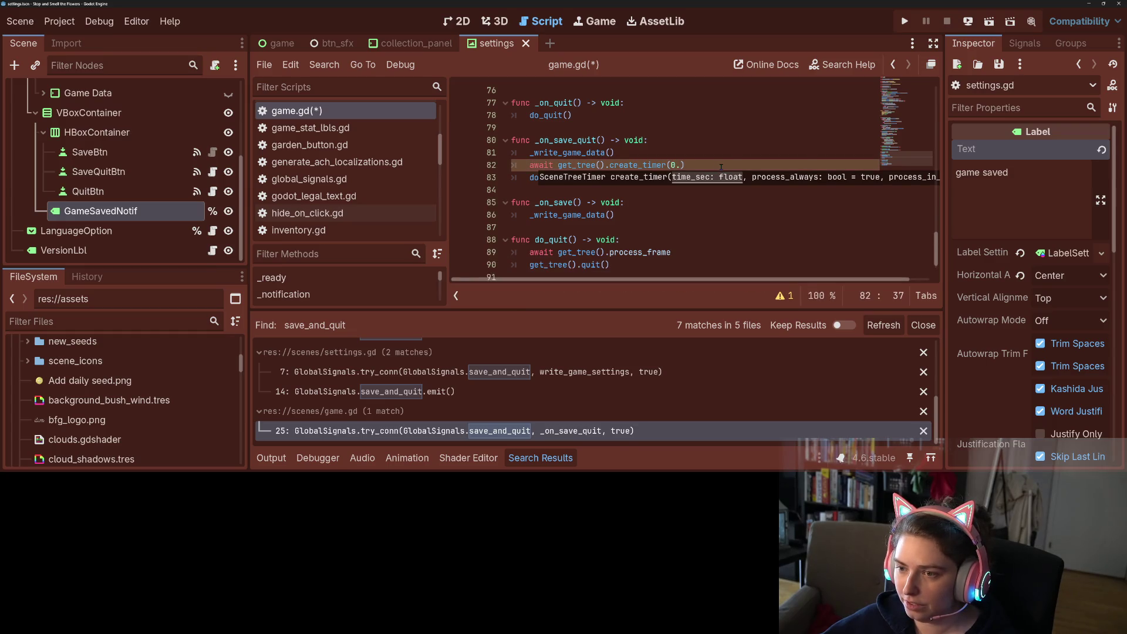
text(3).)
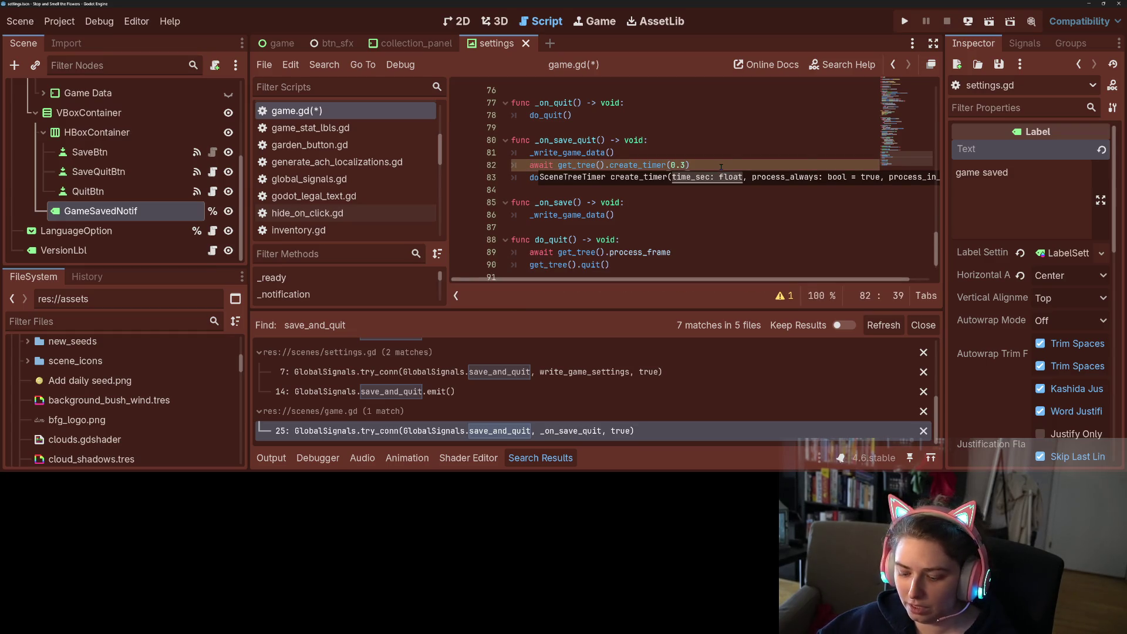
text(ti)
key(Return)
key(ctrl+s)
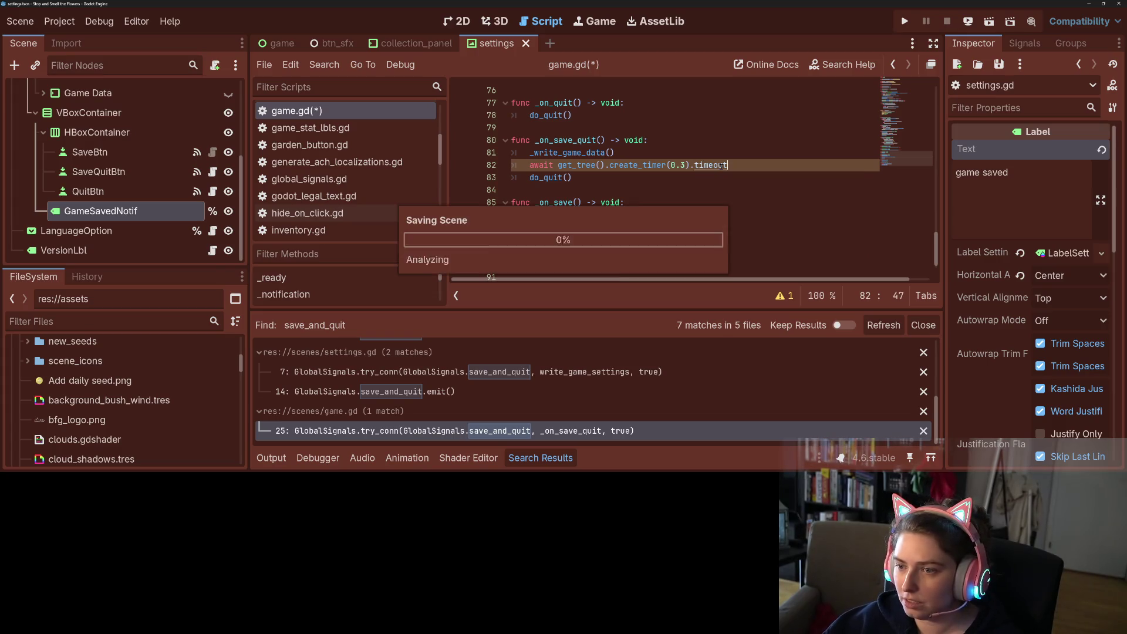
Change the timer duration to 0.5 and save game.gd.
click(681, 165)
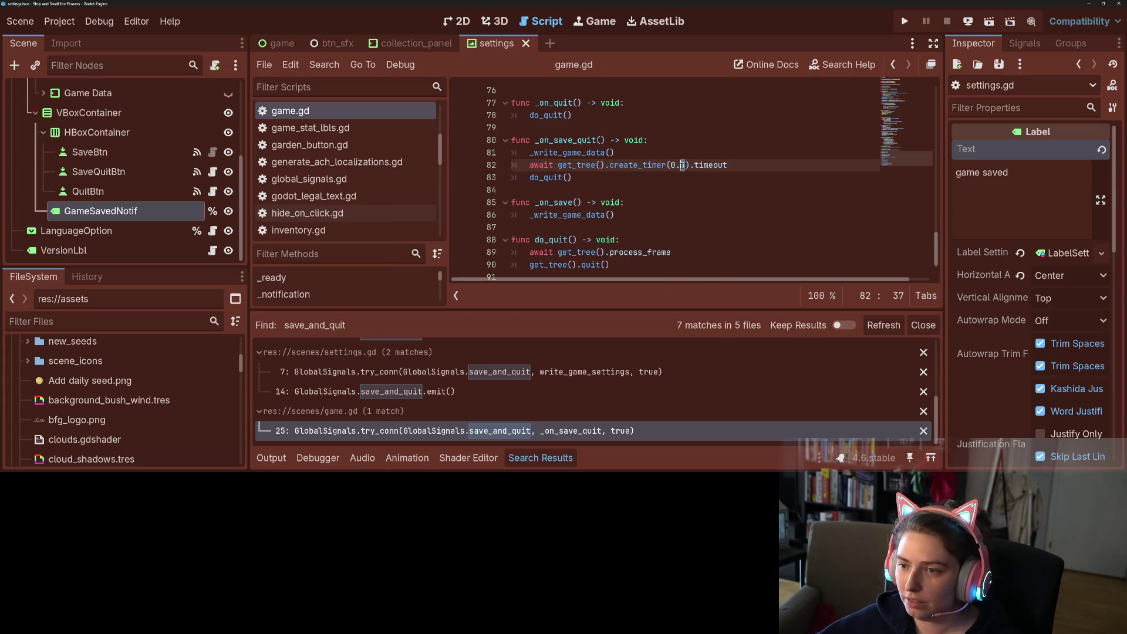
text(5)
key(ctrl+s)
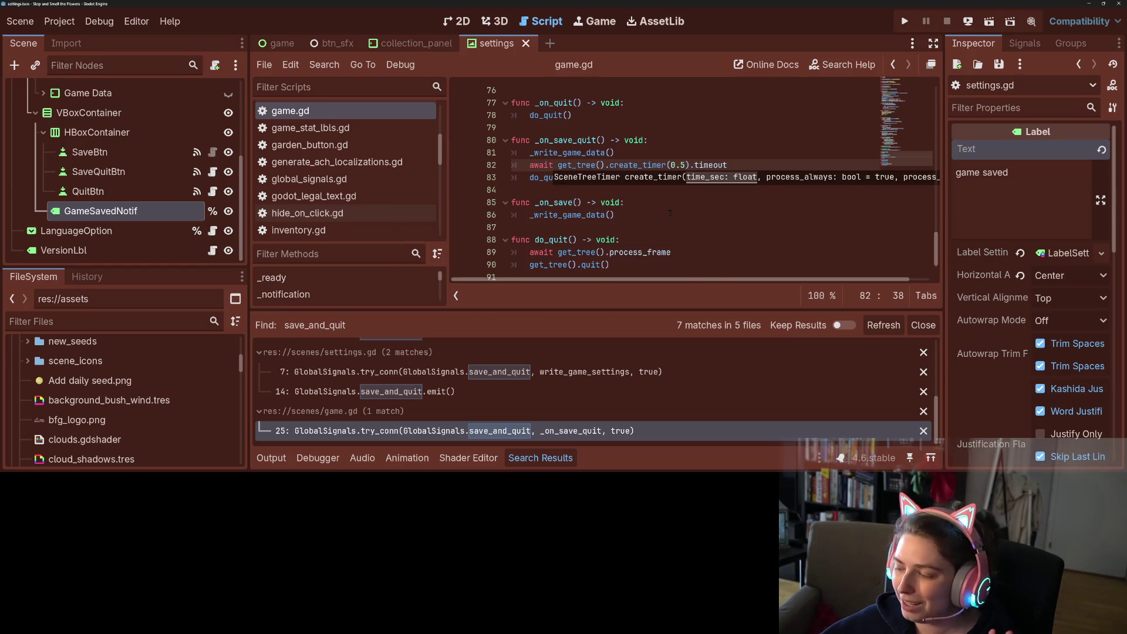
click(670, 212)
click(568, 177)
click(578, 165)
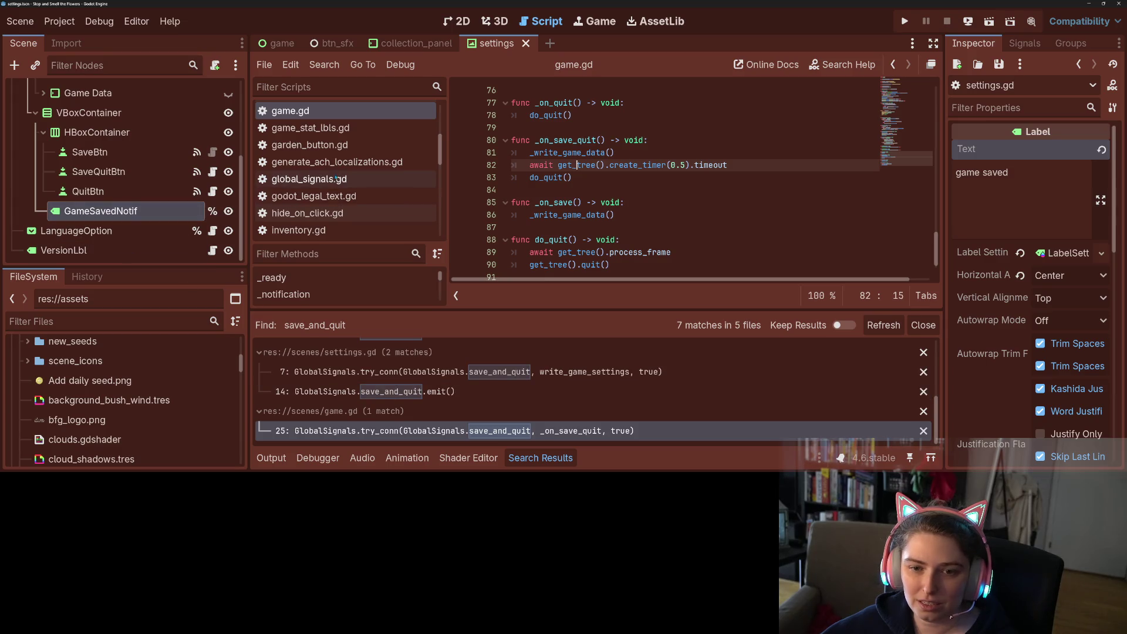
Open settings.gd in the script editor.
scroll(329, 188, up, 3)
scroll(330, 187, up, 5)
scroll(329, 187, down, 6)
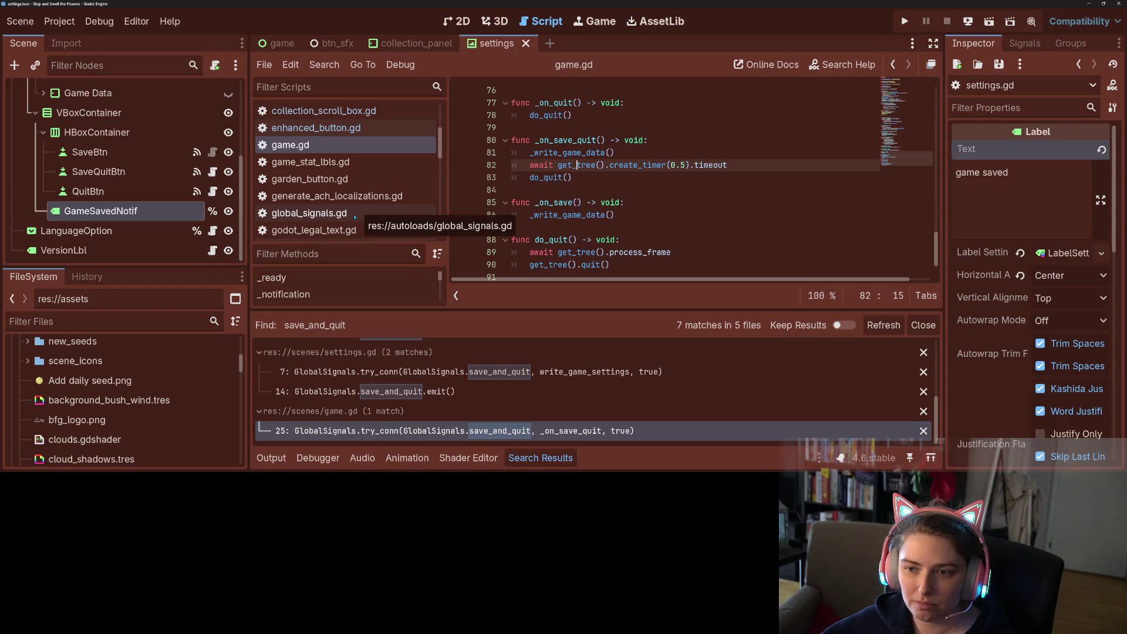
scroll(354, 218, up, 2)
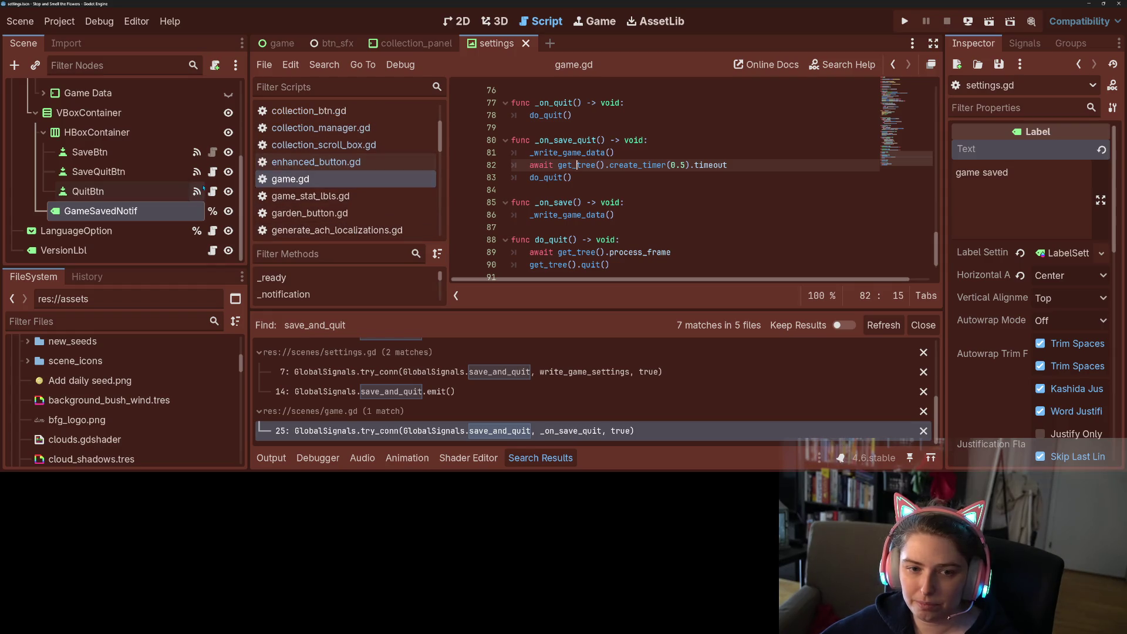
scroll(204, 188, up, 5)
click(212, 91)
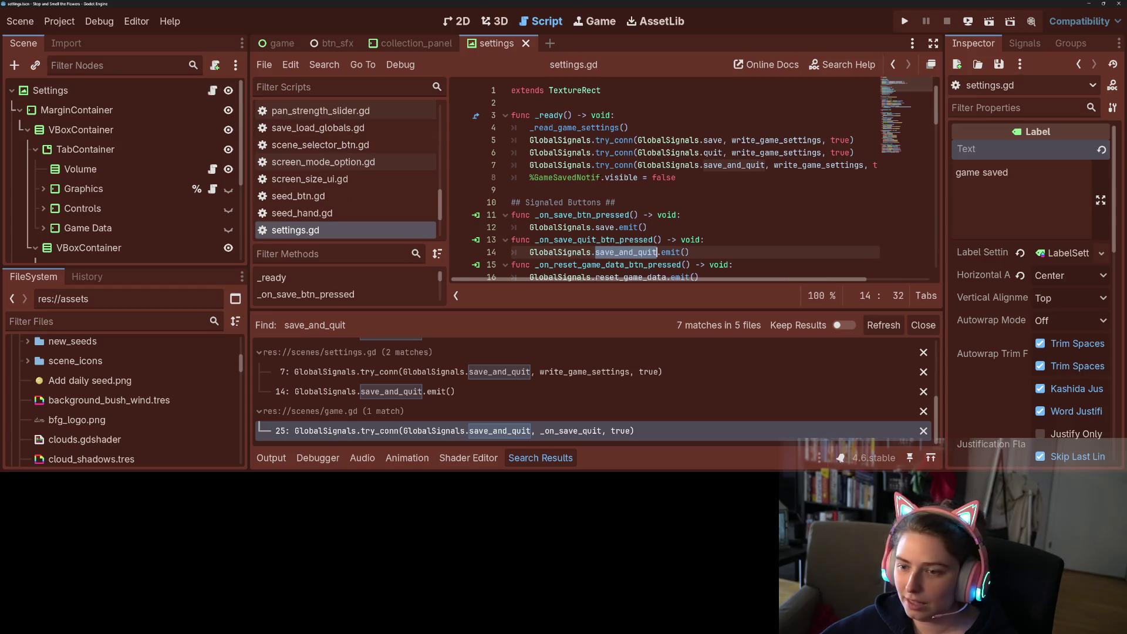
key(Up)
key(Up)
key(Up)
scroll(636, 216, down, 6)
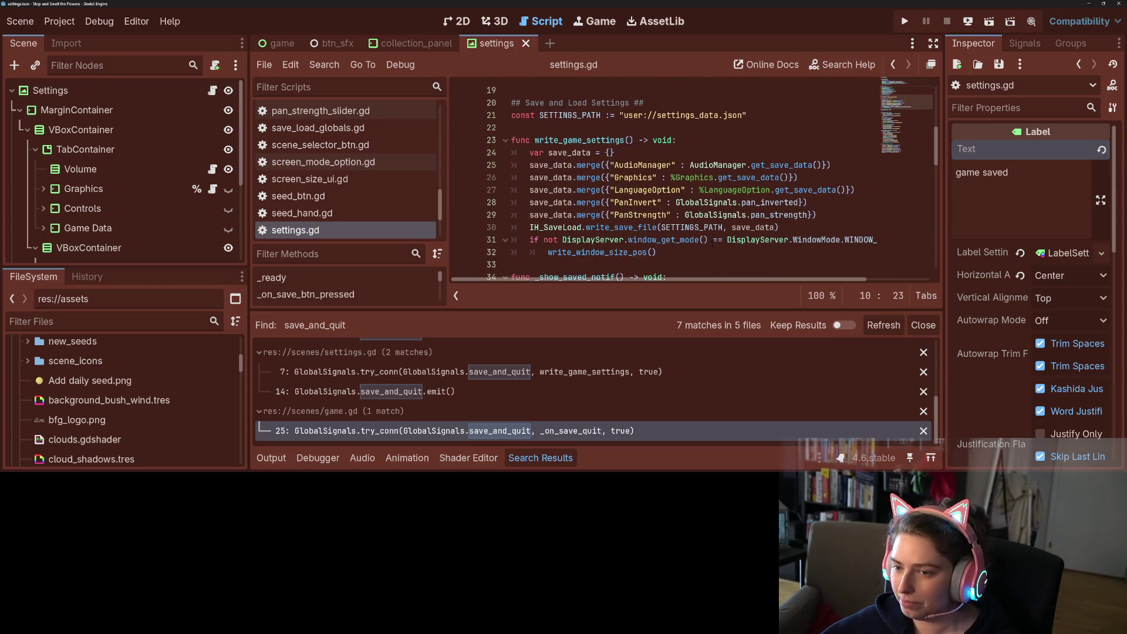
End write_game_settings with a call to _show_saved_notif() and save settings.gd.
click(666, 253)
scroll(663, 256, down, 2)
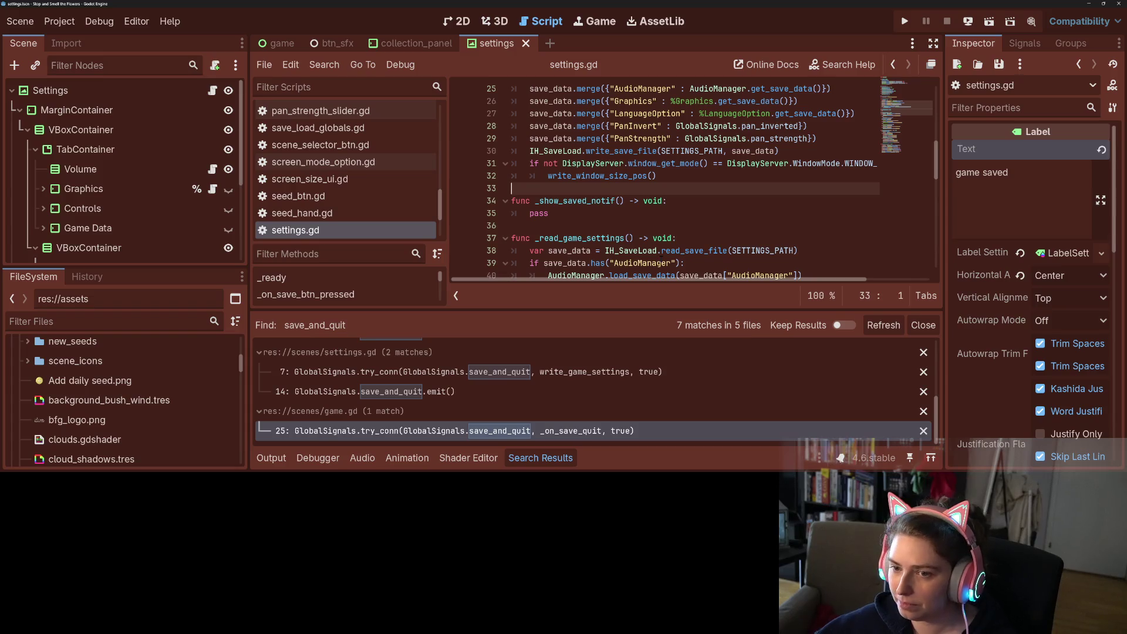
key(Return)
key(BackSpace)
key(BackSpace)
key(Tab)
text(_s)
key(Return)
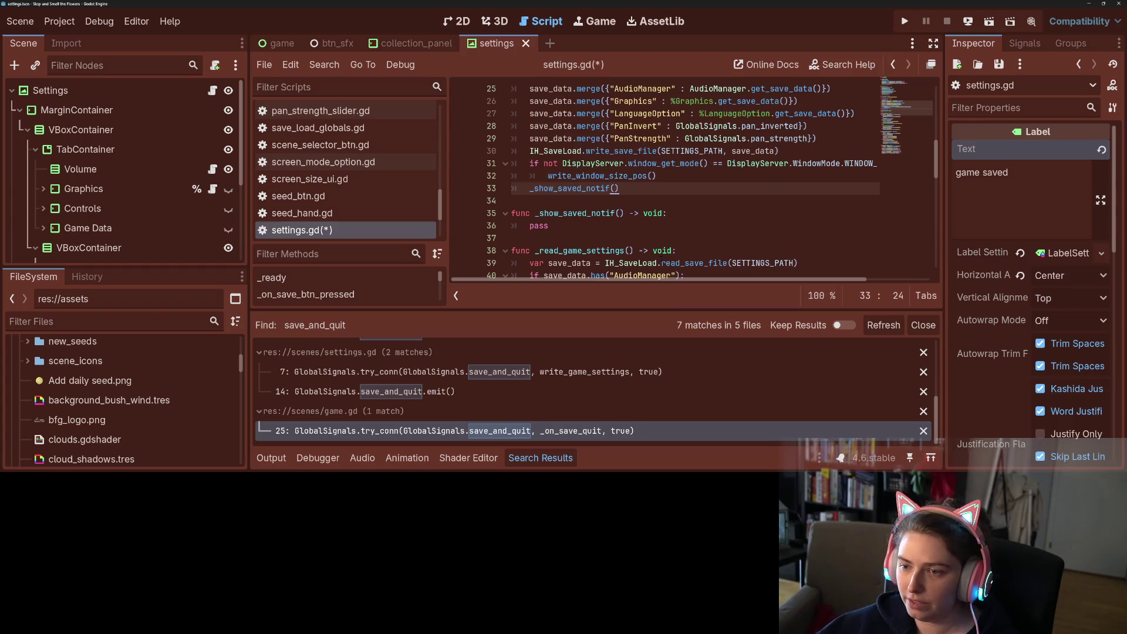
click(592, 227)
key(ctrl+s)
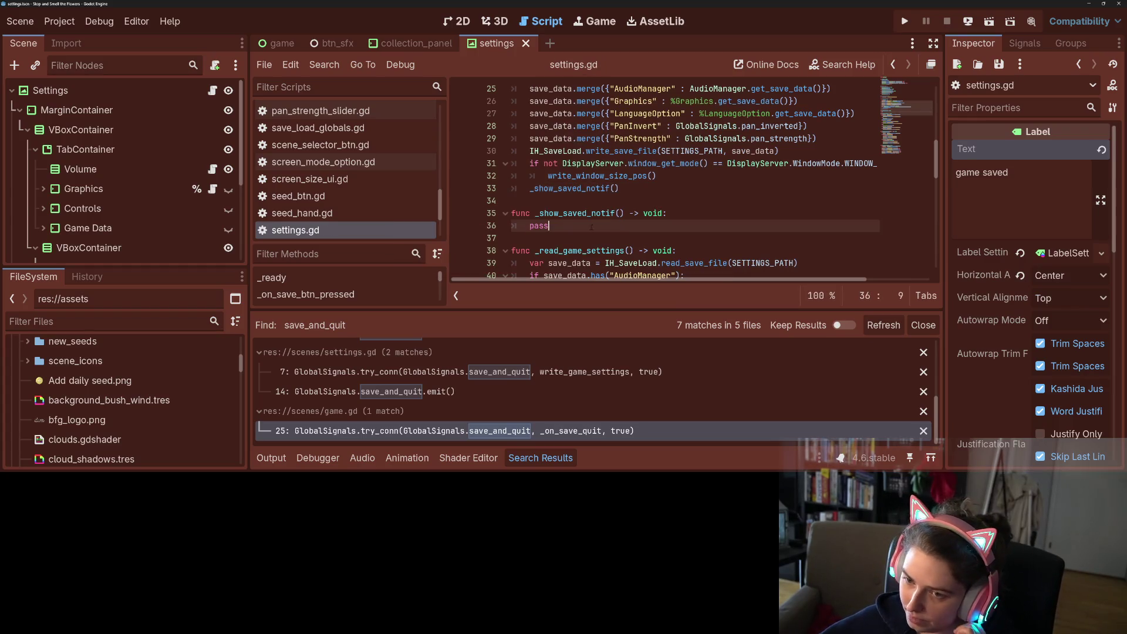
Add a new line inside the _show_saved_notif function body.
click(708, 213)
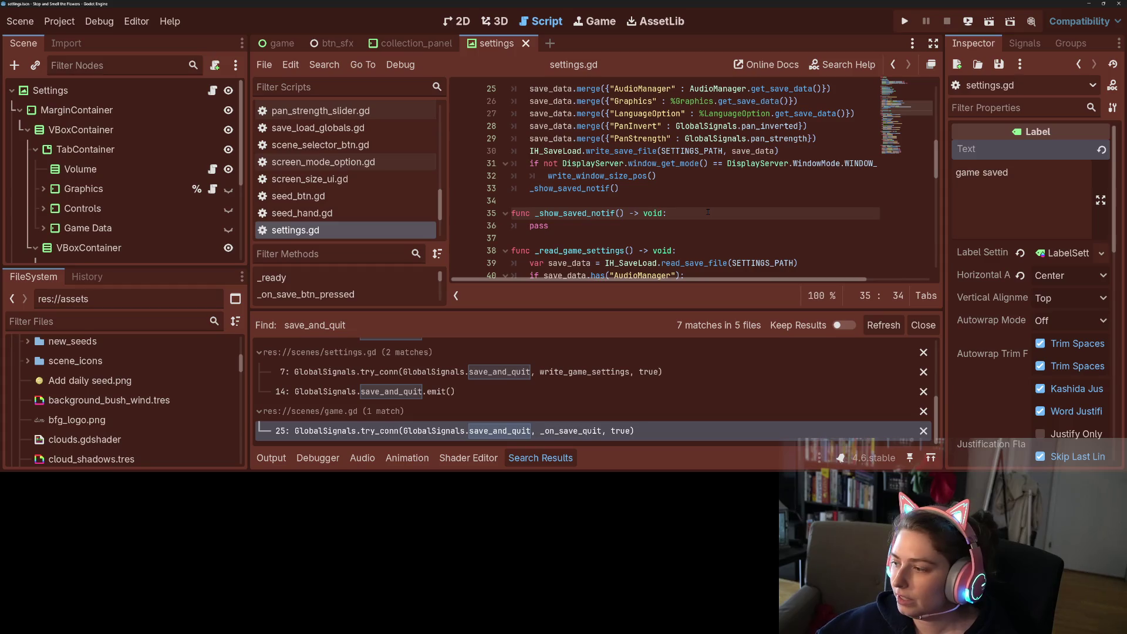
key(Return)
scroll(708, 213, down, 2)
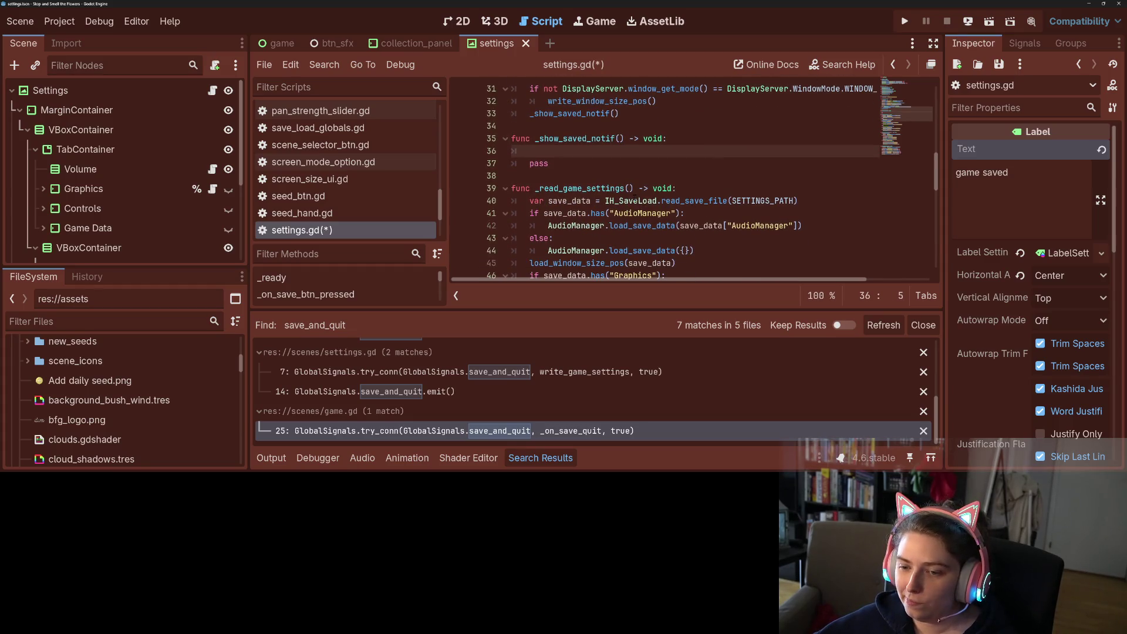
Set %GameSavedNotif.visible = true, then await get_tree().create_timer(1.0).timeout.
text(%S)
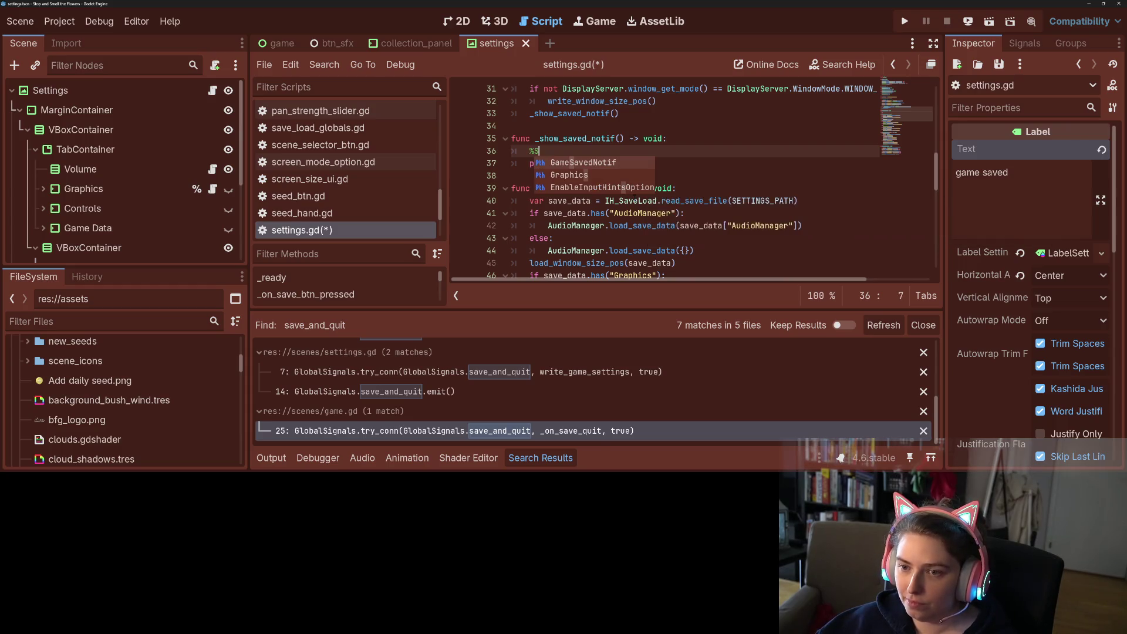
key(Return)
text(.visible = true)
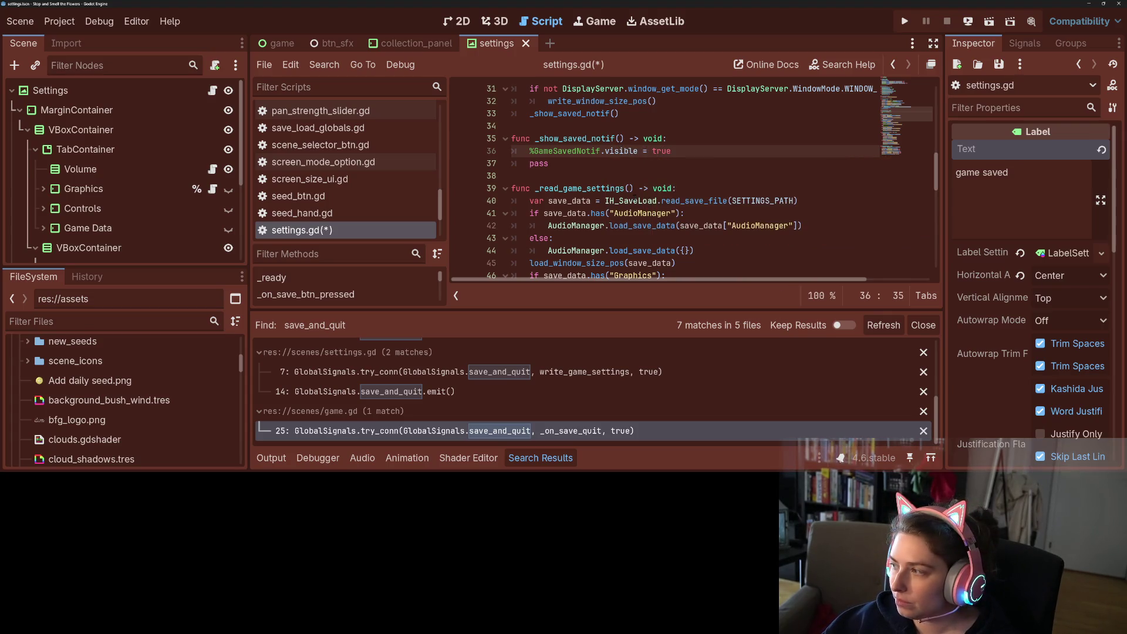
key(Return)
text(await)
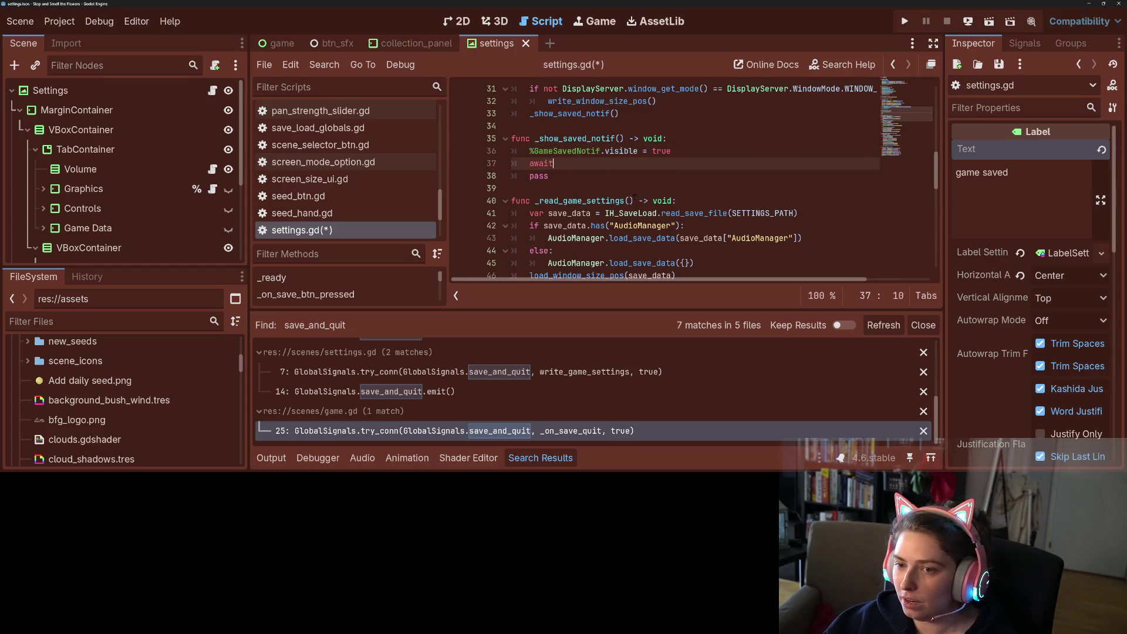
text( get_tr)
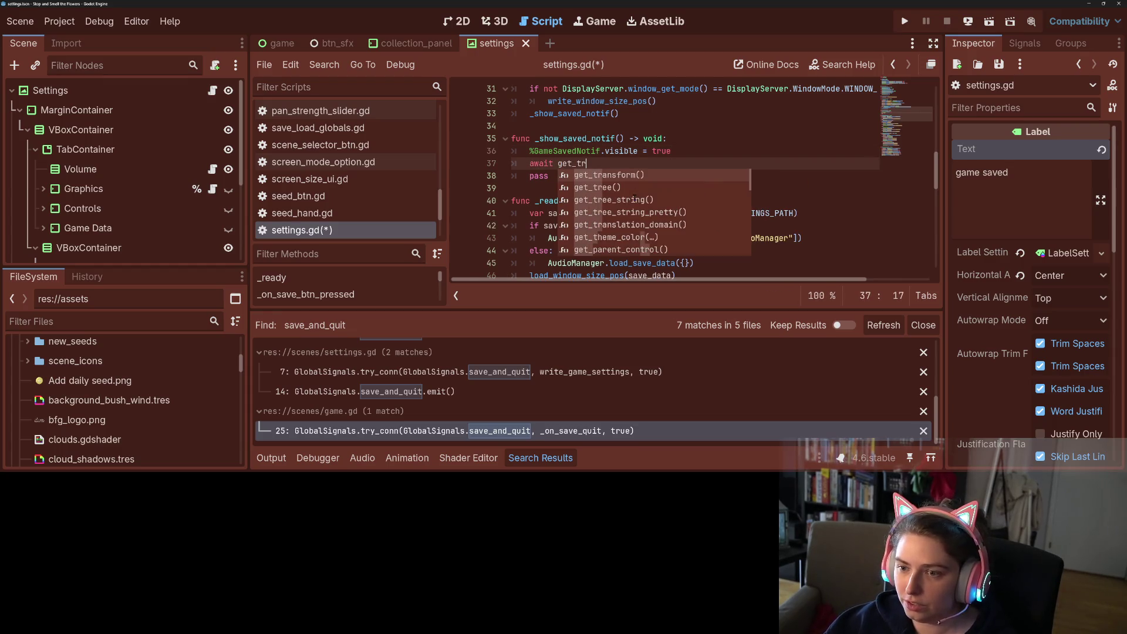
key(Return)
text(.crea)
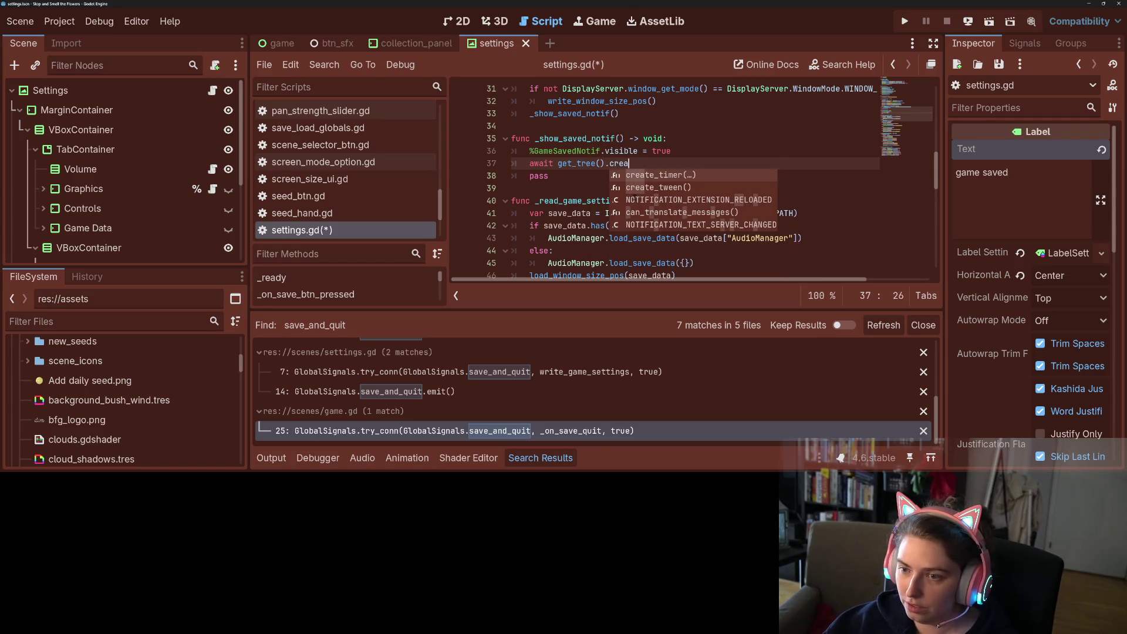
key(Return)
text(0.)
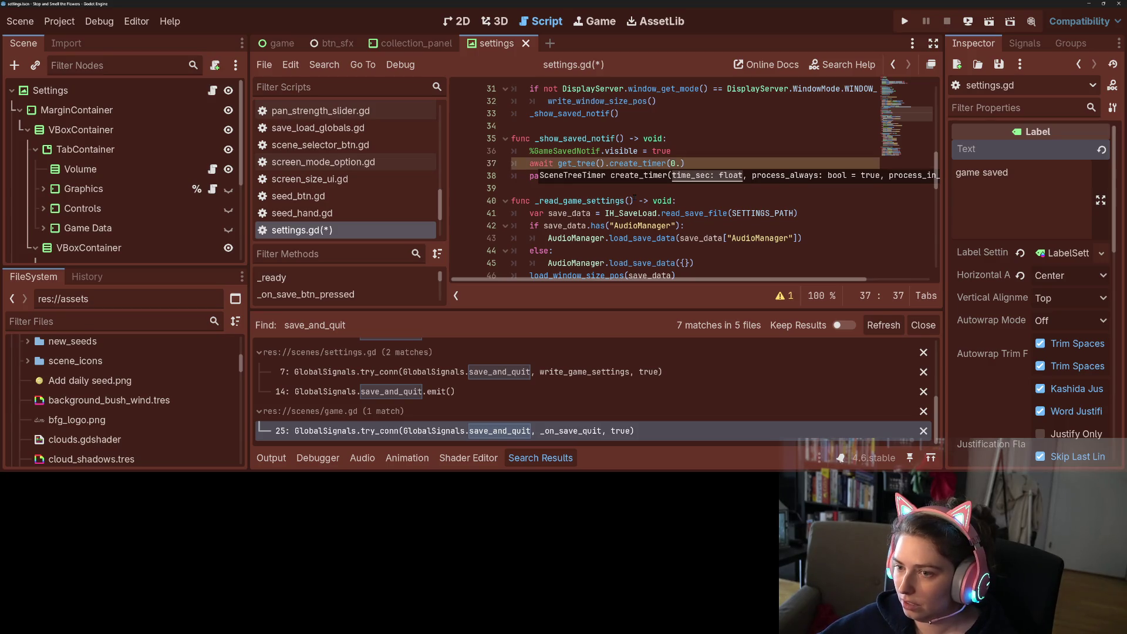
key(BackSpace)
key(BackSpace)
text(1.0).timeout)
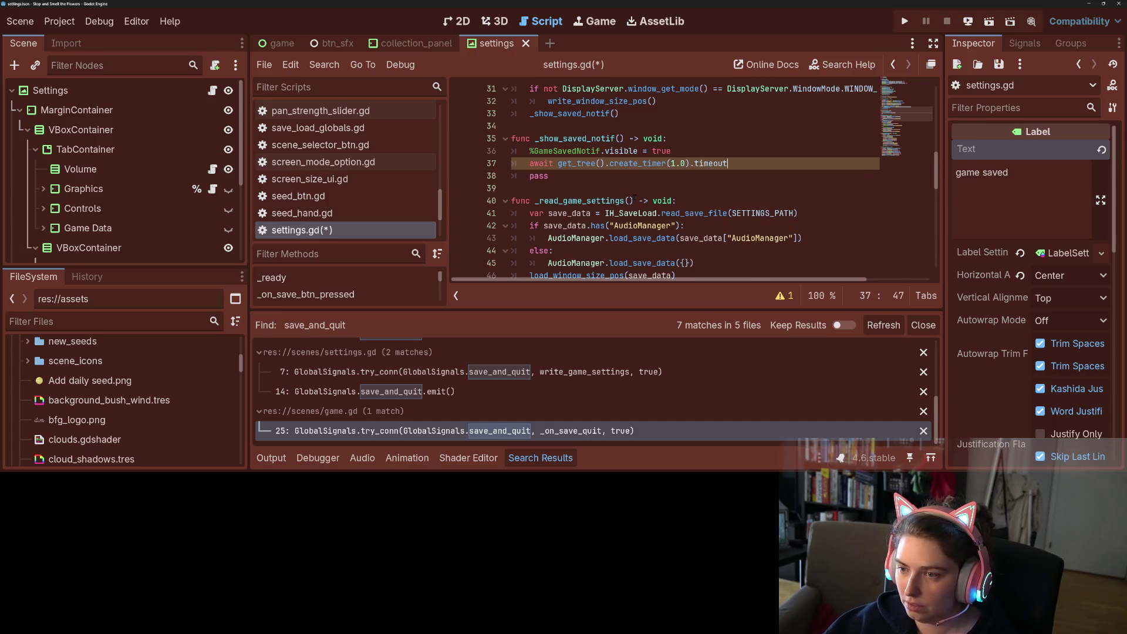
Hide %GameSavedNotif again with visible = false after the wait.
key(Return)
text(G)
key(Return)
text(visible = false)
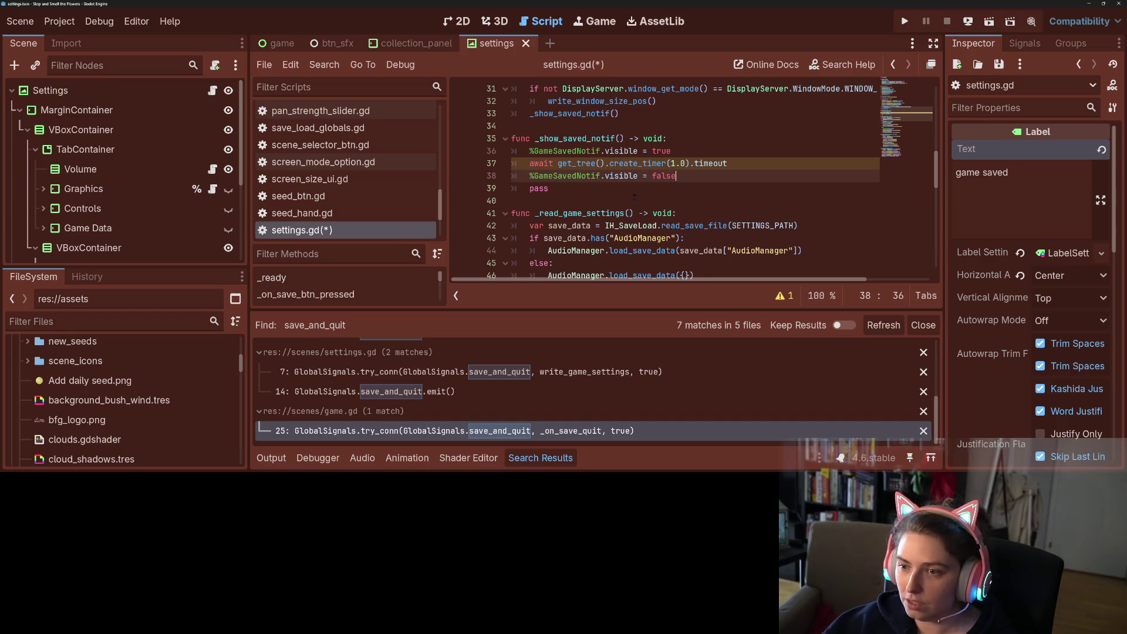
Delete the leftover pass line and blank line, save settings.gd, and run the game.
triple_click(629, 193)
key(BackSpace)
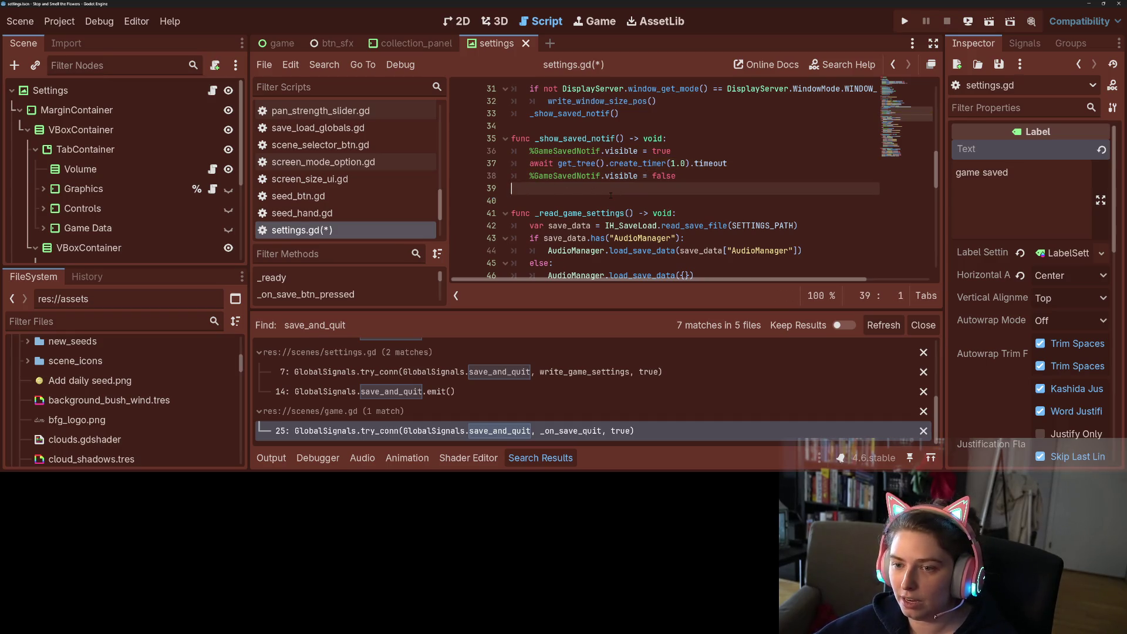
key(BackSpace)
key(ctrl+s)
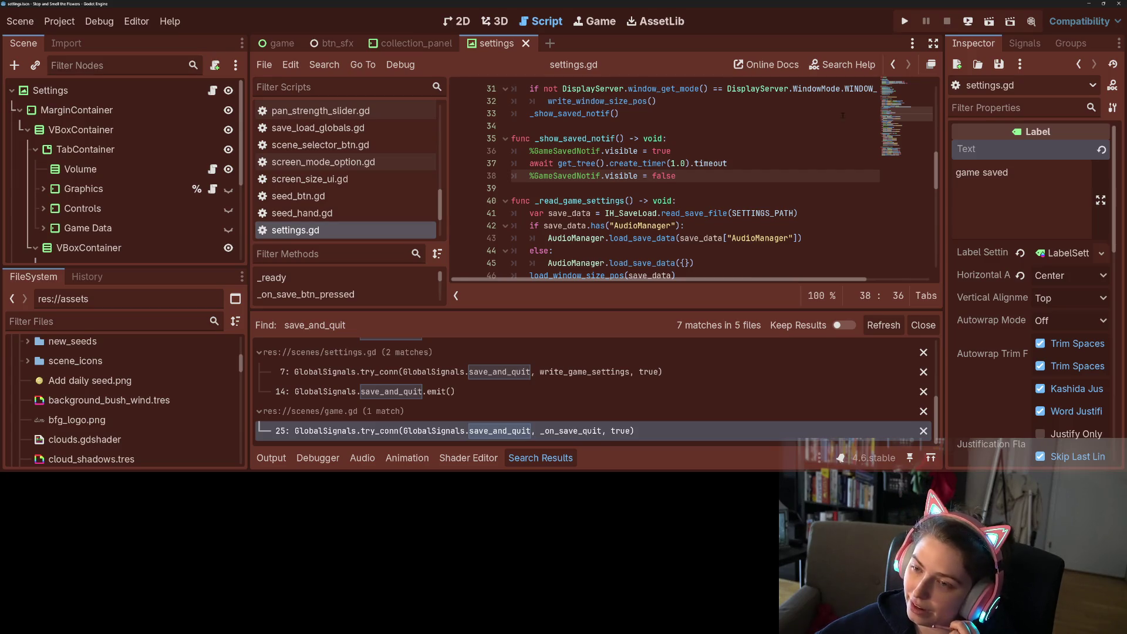
click(904, 21)
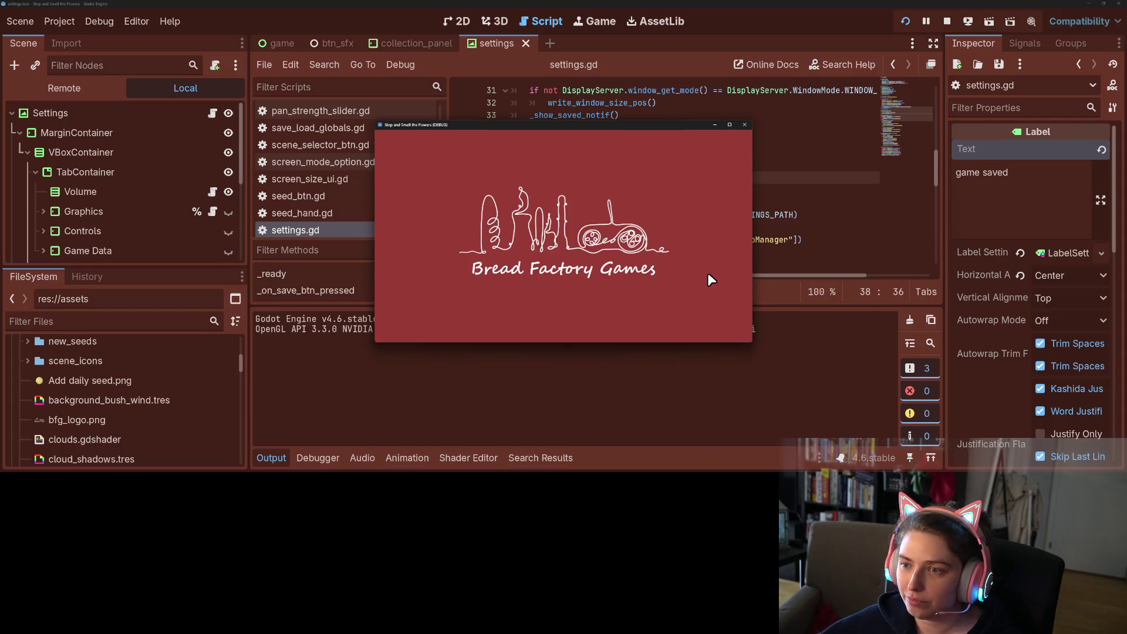
Open the game's settings and save twice to watch the game saved notice.
click(838, 349)
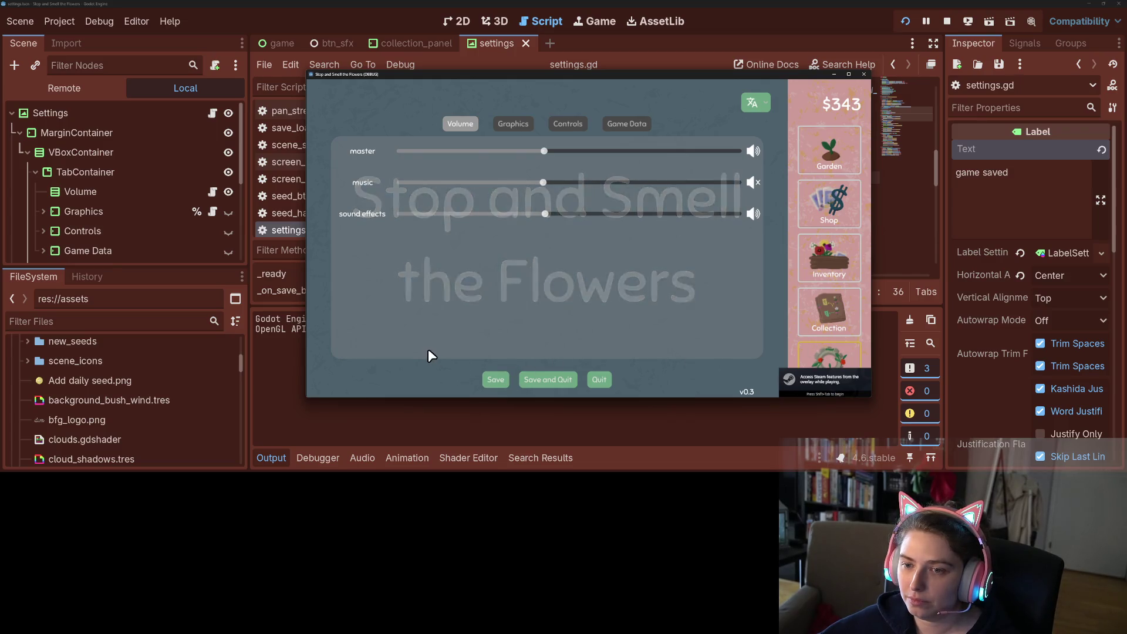
click(497, 382)
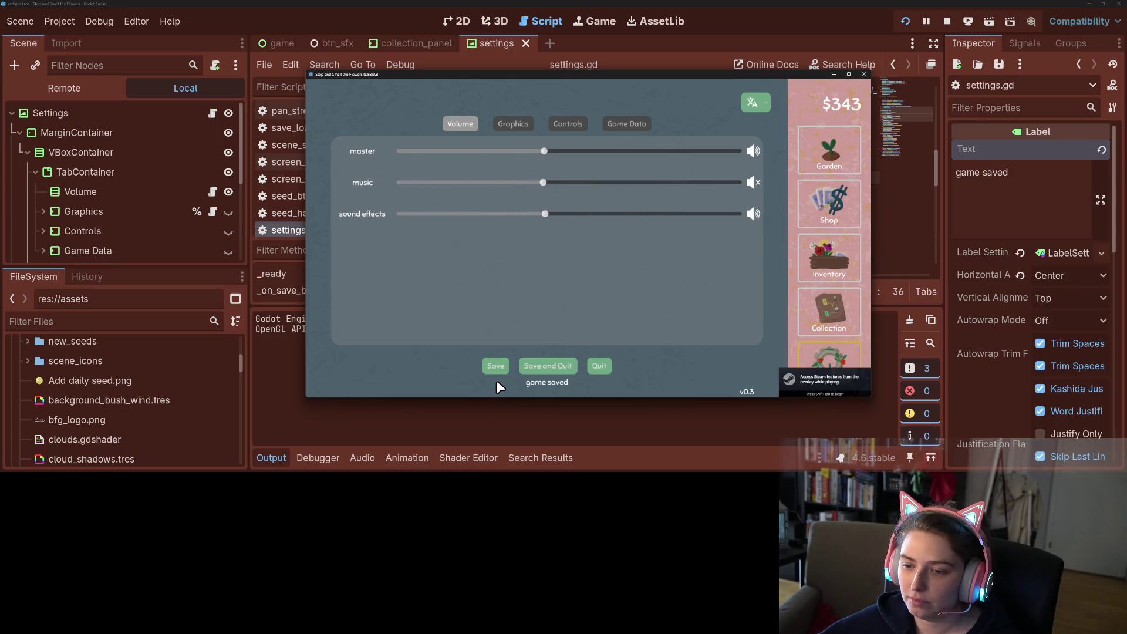
click(496, 381)
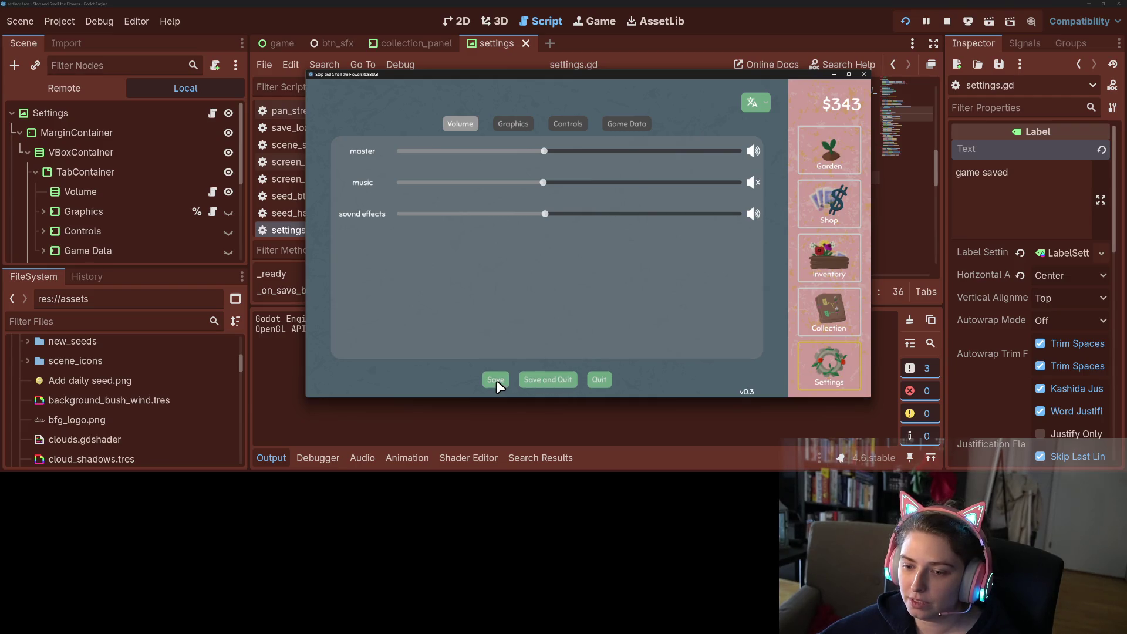
Check the graphics, controls and game data tabs, save again, stop the game, and hide the output log.
click(513, 123)
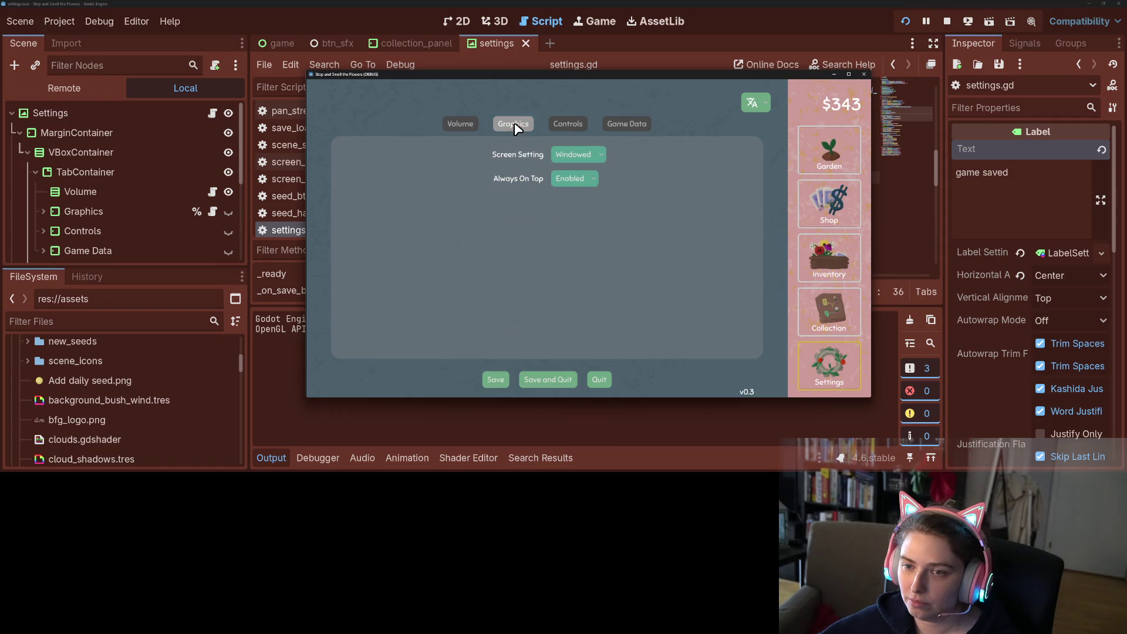
click(573, 123)
click(640, 124)
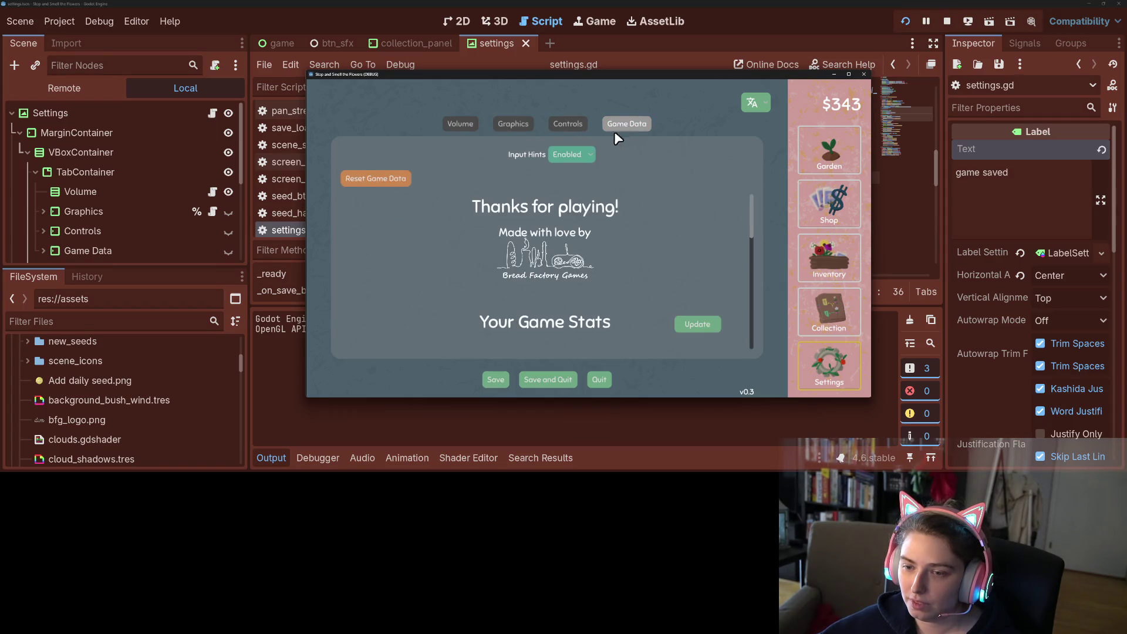
click(476, 124)
click(491, 381)
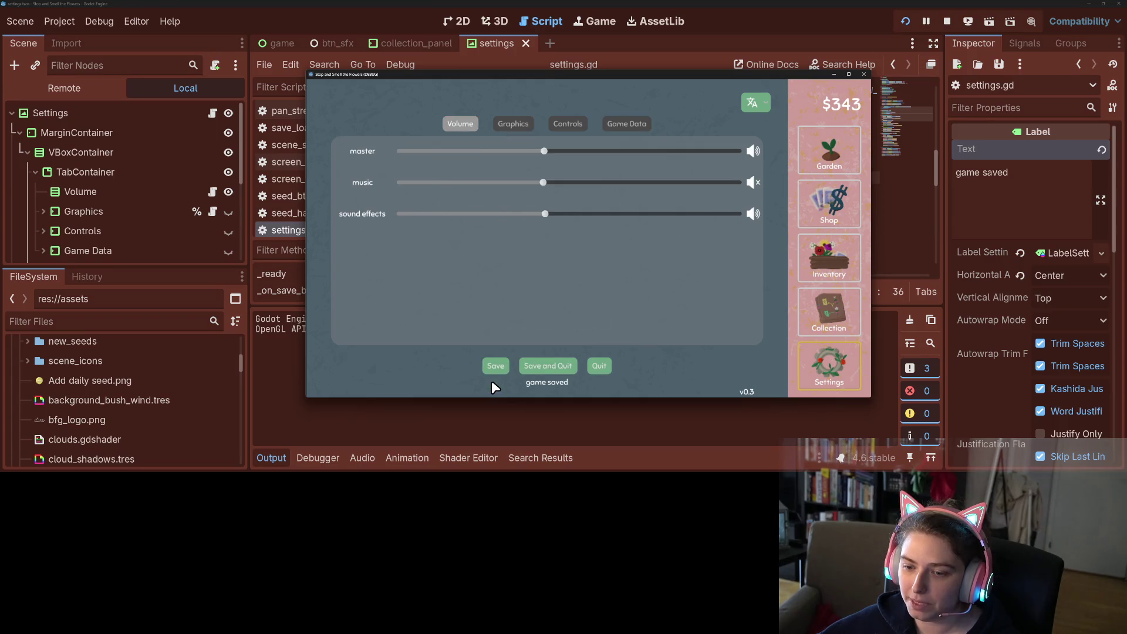
click(555, 380)
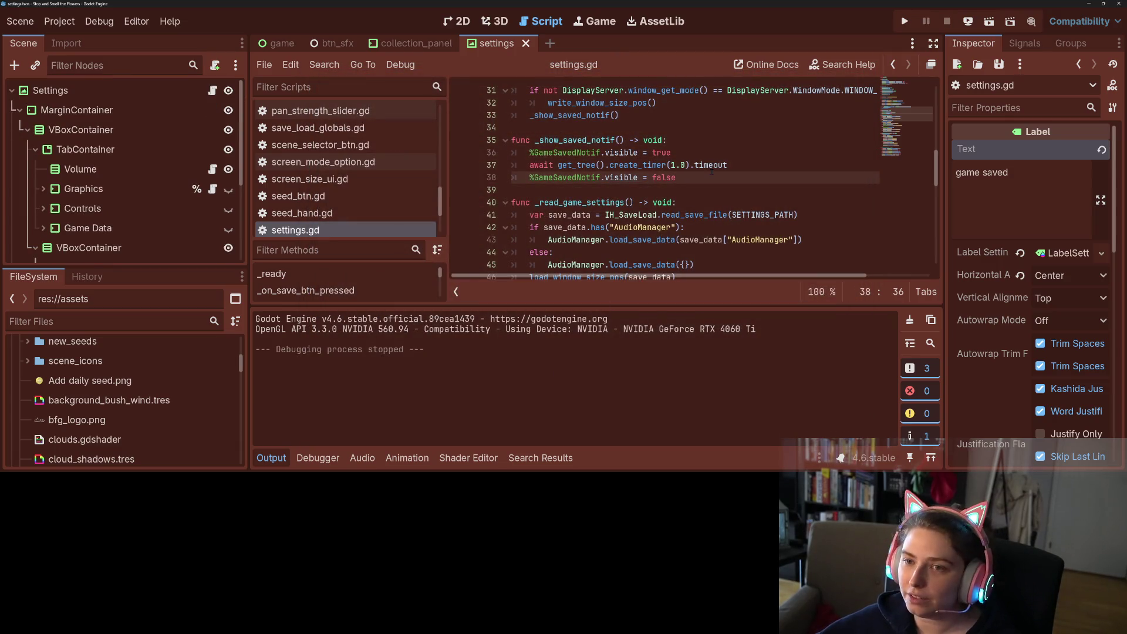
click(272, 458)
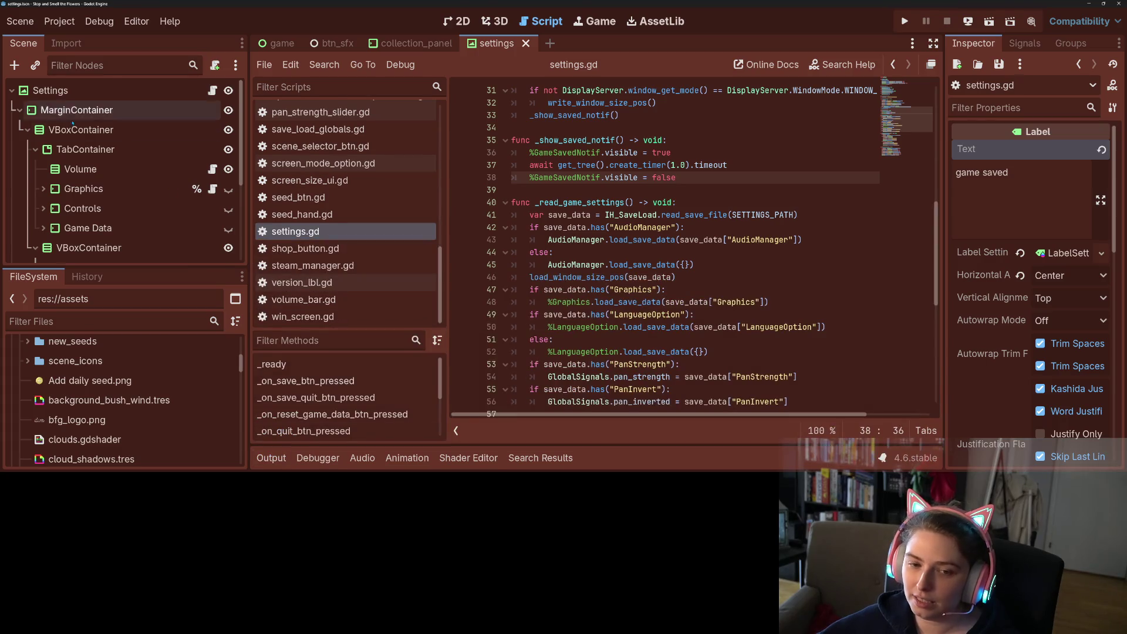
scroll(91, 151, down, 5)
scroll(91, 151, down, 2)
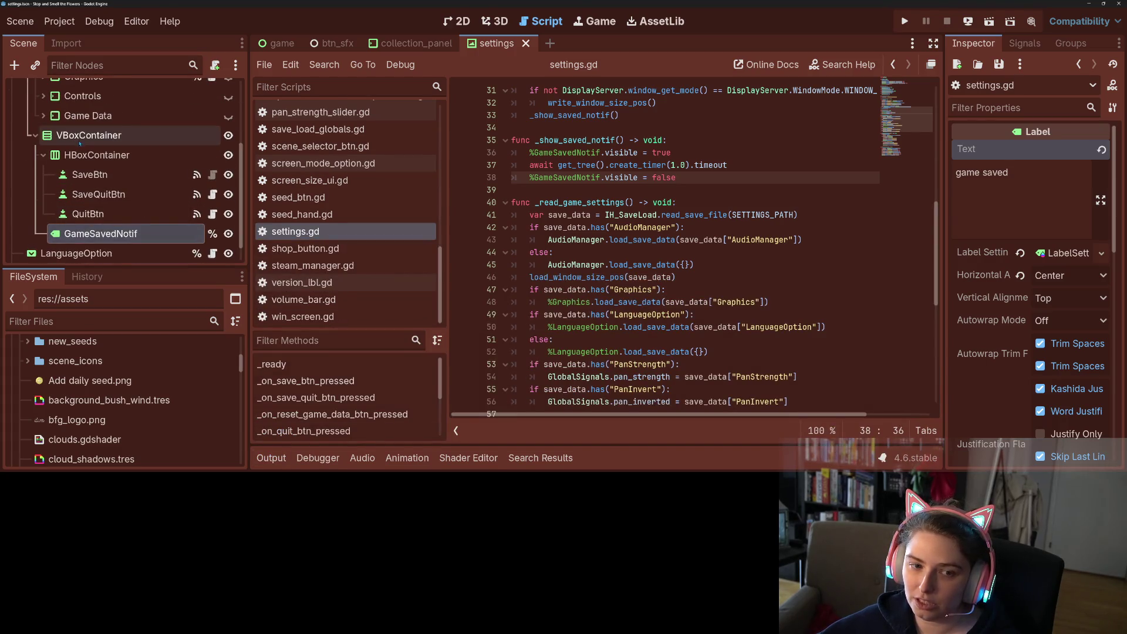
click(88, 135)
click(457, 21)
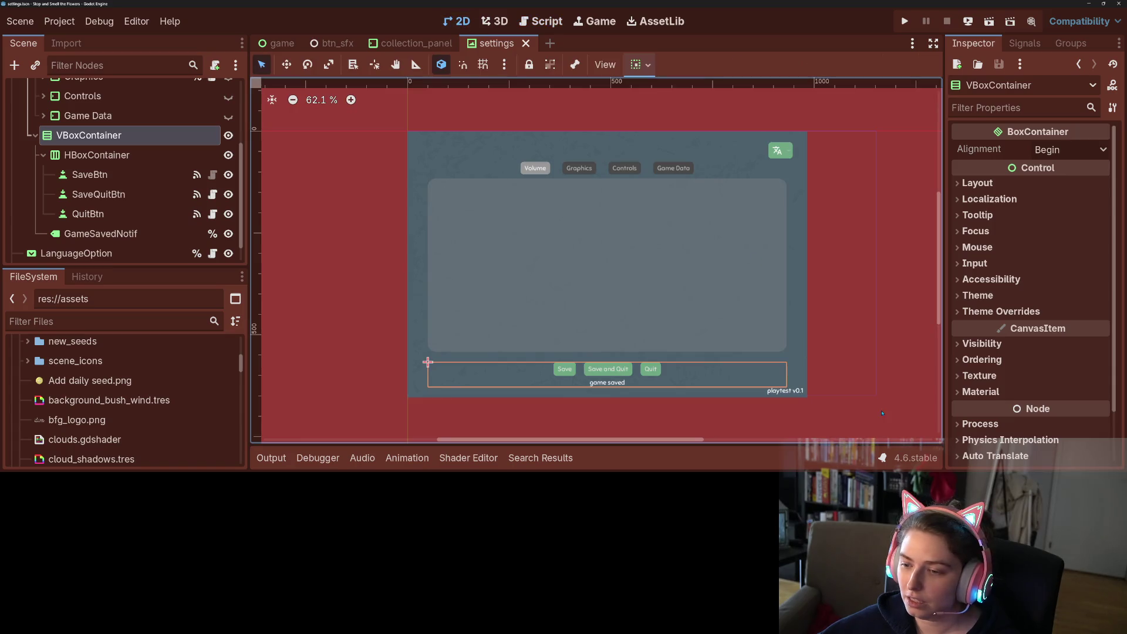
click(1028, 183)
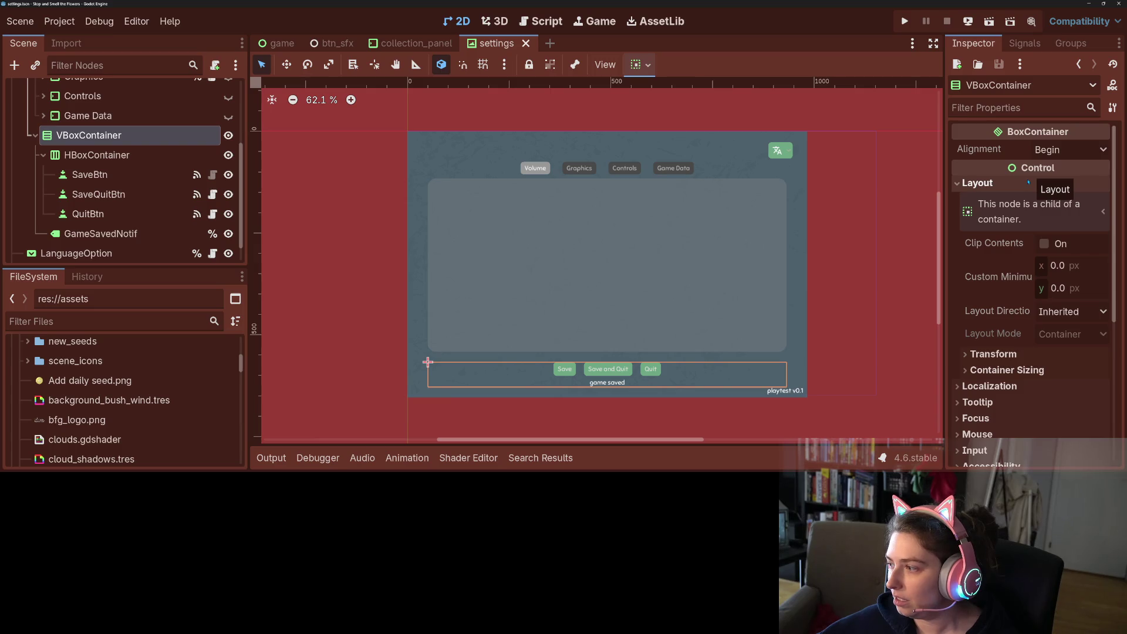
click(1029, 183)
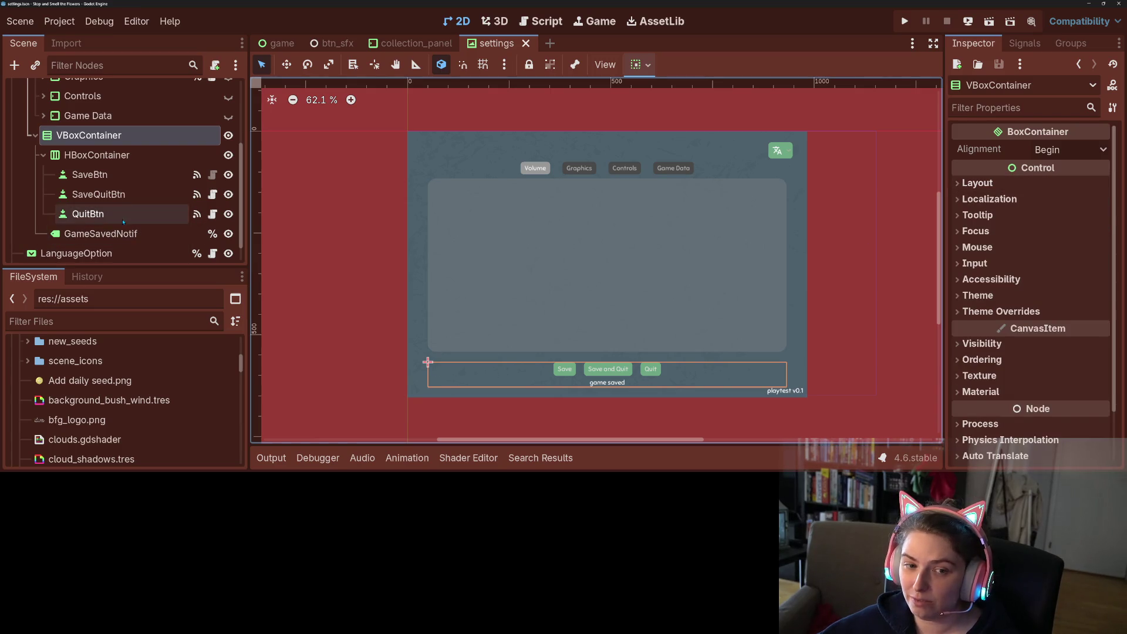
click(590, 380)
scroll(998, 329, down, 10)
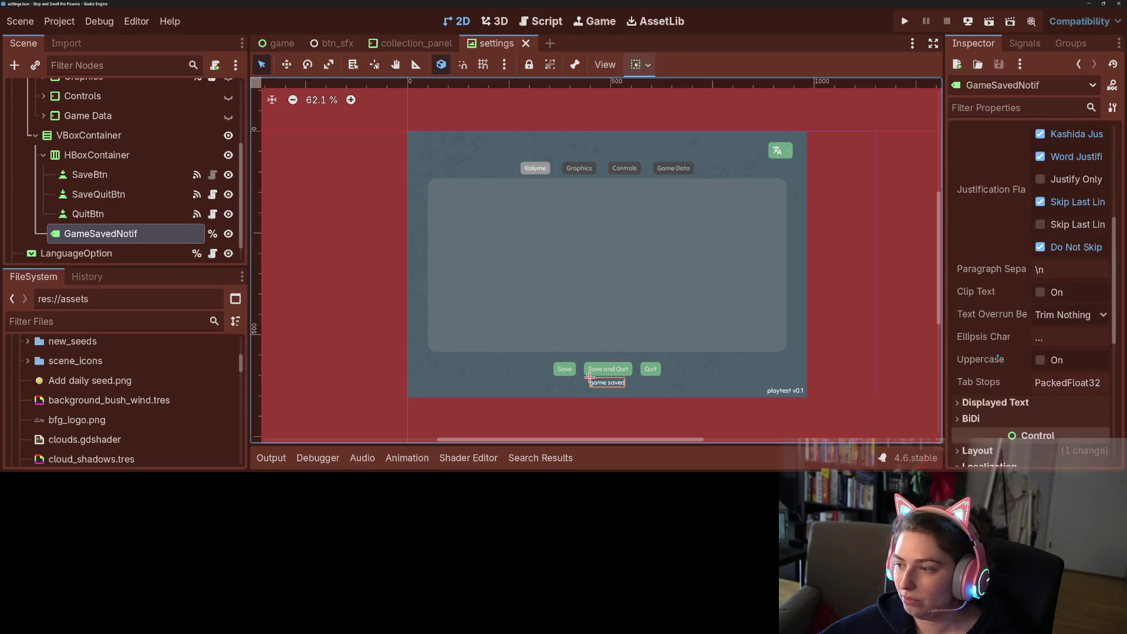
click(1042, 315)
click(1046, 315)
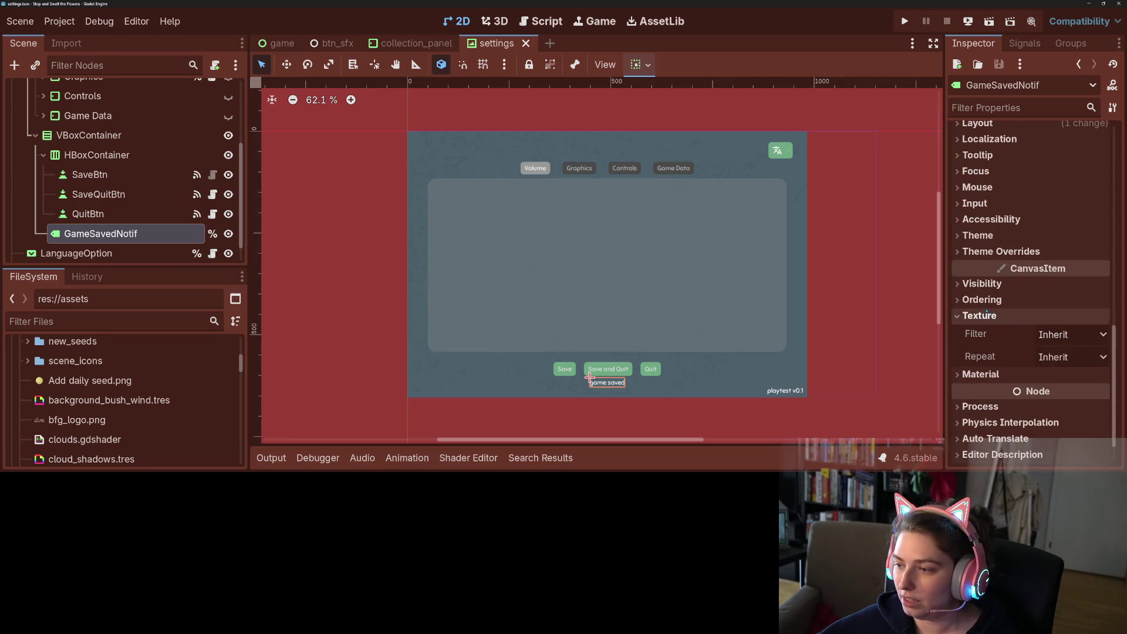
click(1045, 285)
click(1076, 323)
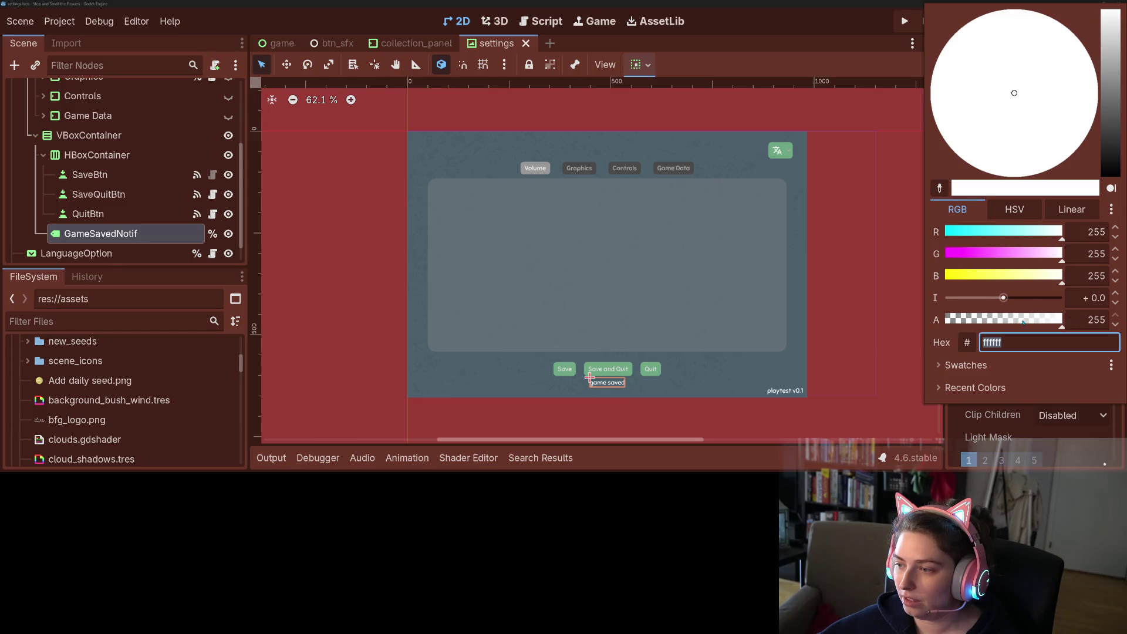
drag(1023, 320, 816, 318)
key(ctrl+z)
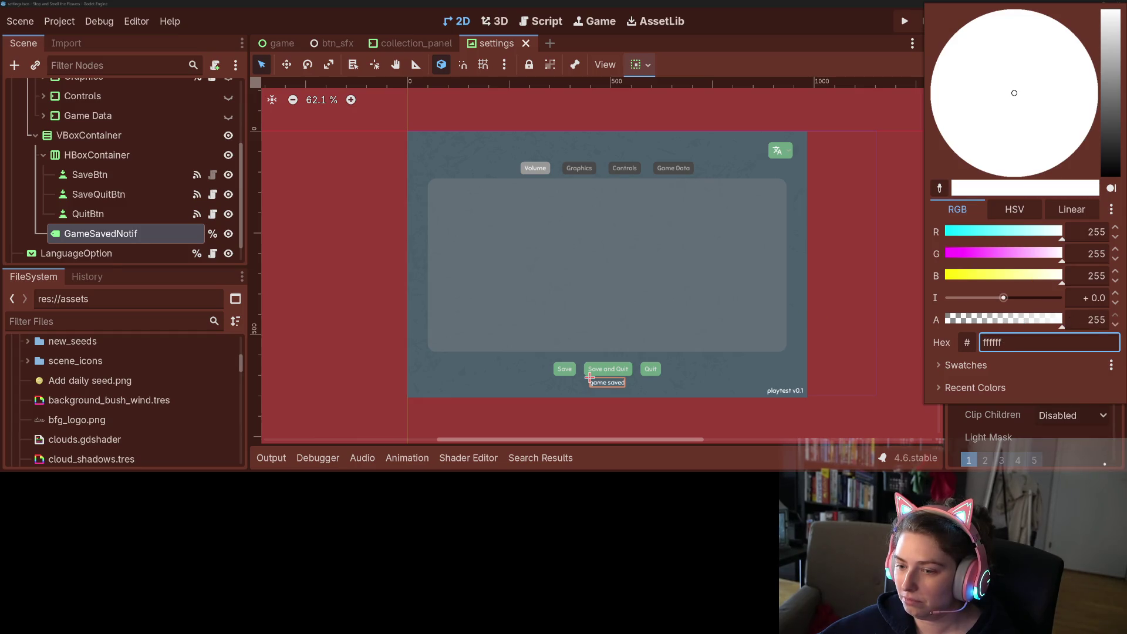
click(871, 320)
key(ctrl+s)
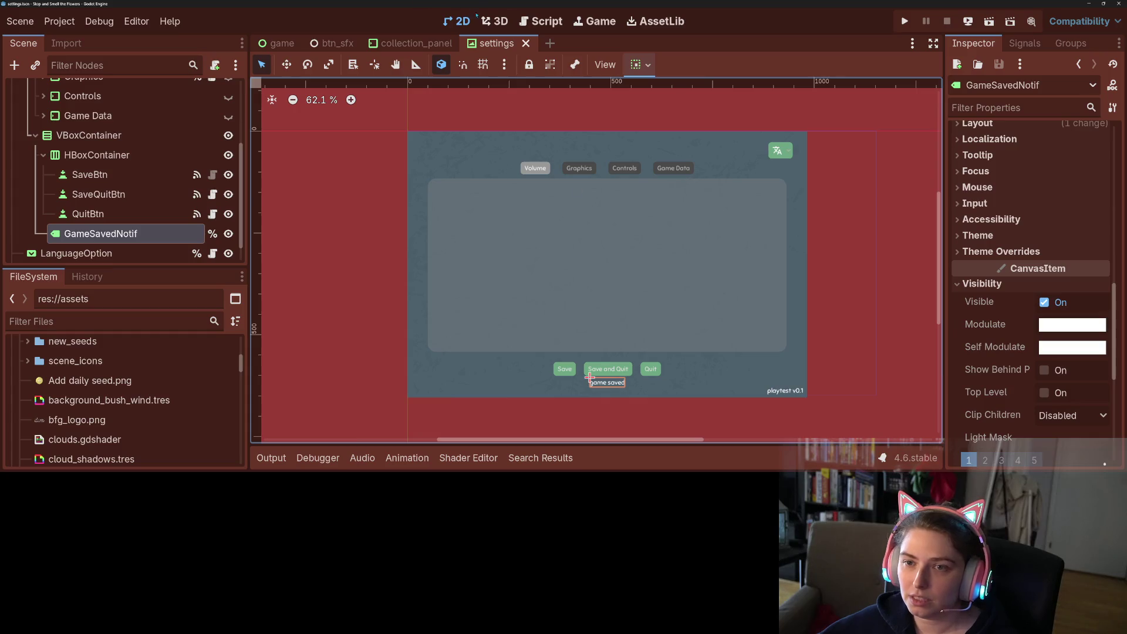
click(541, 21)
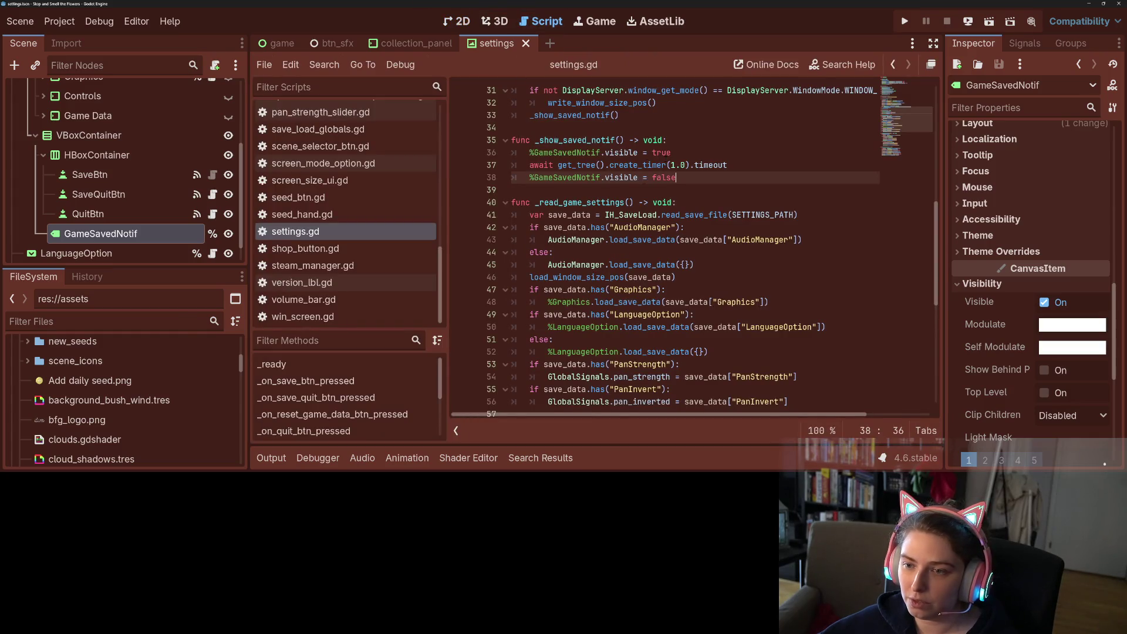
Change line 36 to %GameSavedNotif.self_modulate.a = 0.
click(611, 152)
double_click(621, 152)
text(m)
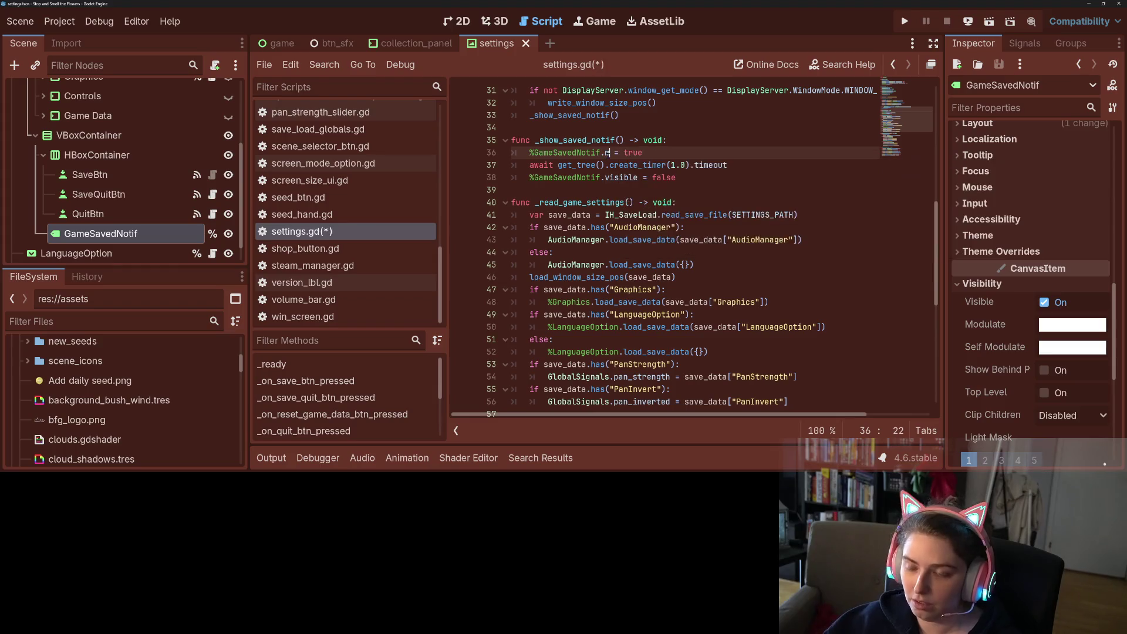
text(od)
key(Return)
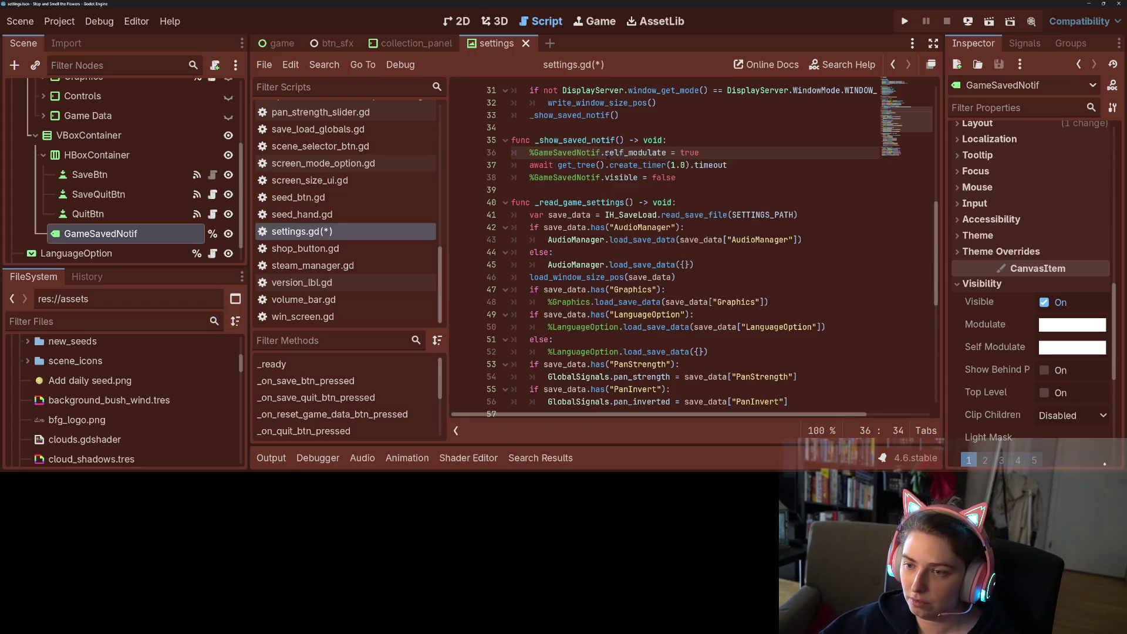
text(.a)
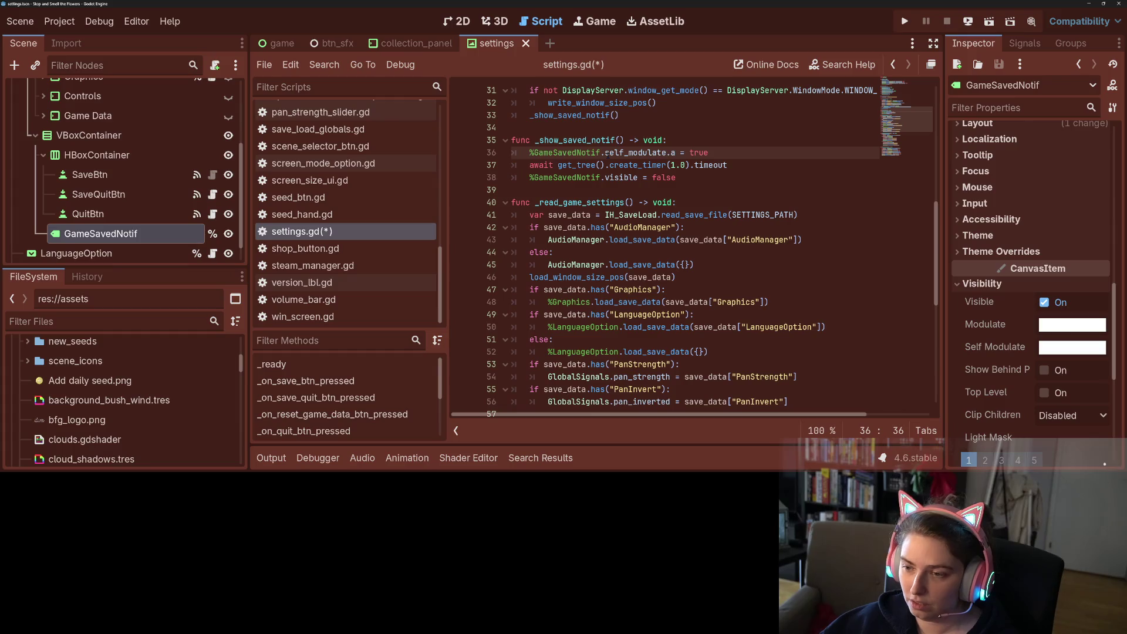
double_click(698, 152)
text(0)
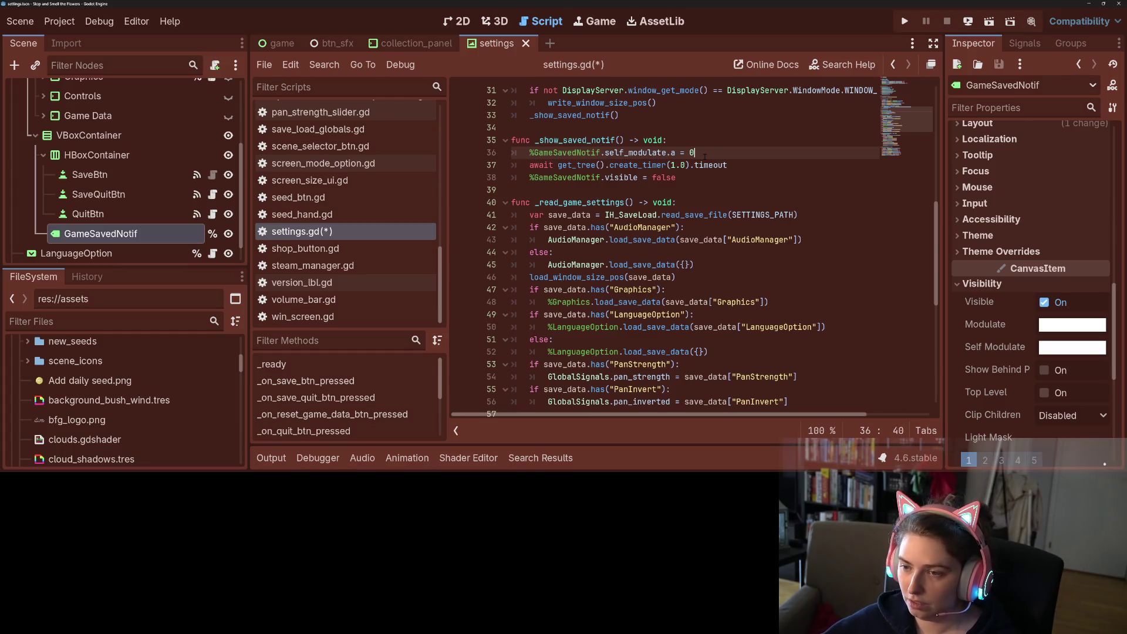
drag(601, 153, 741, 157)
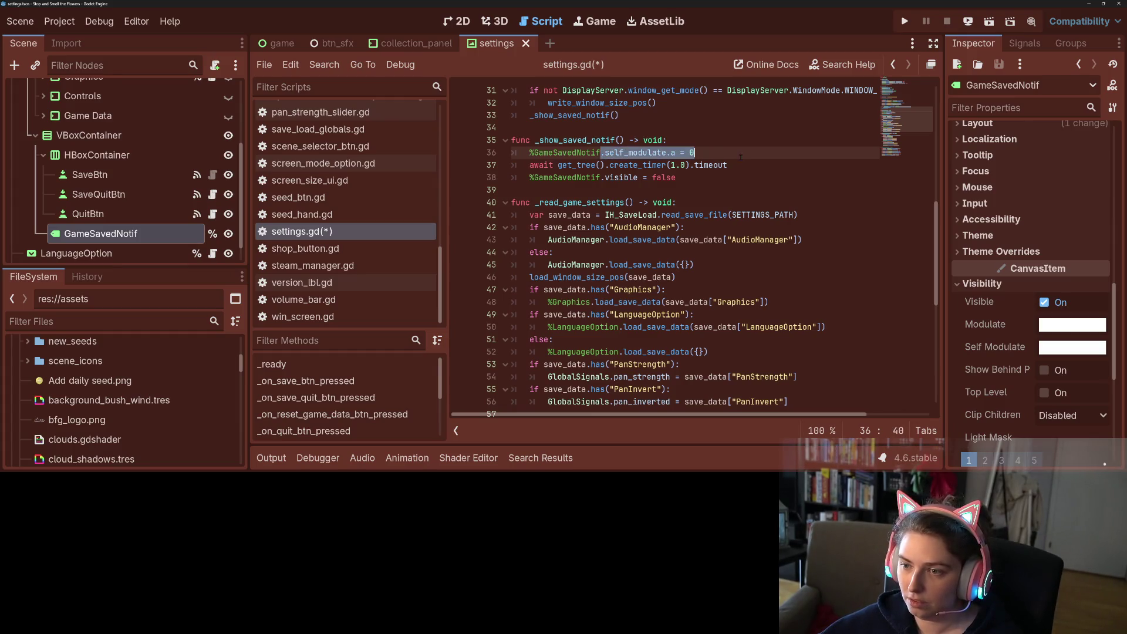
Replace visible = false on line 38 with %GameSavedNotif.self_modulate.a = 0.
drag(676, 178, 605, 177)
key(ctrl+v)
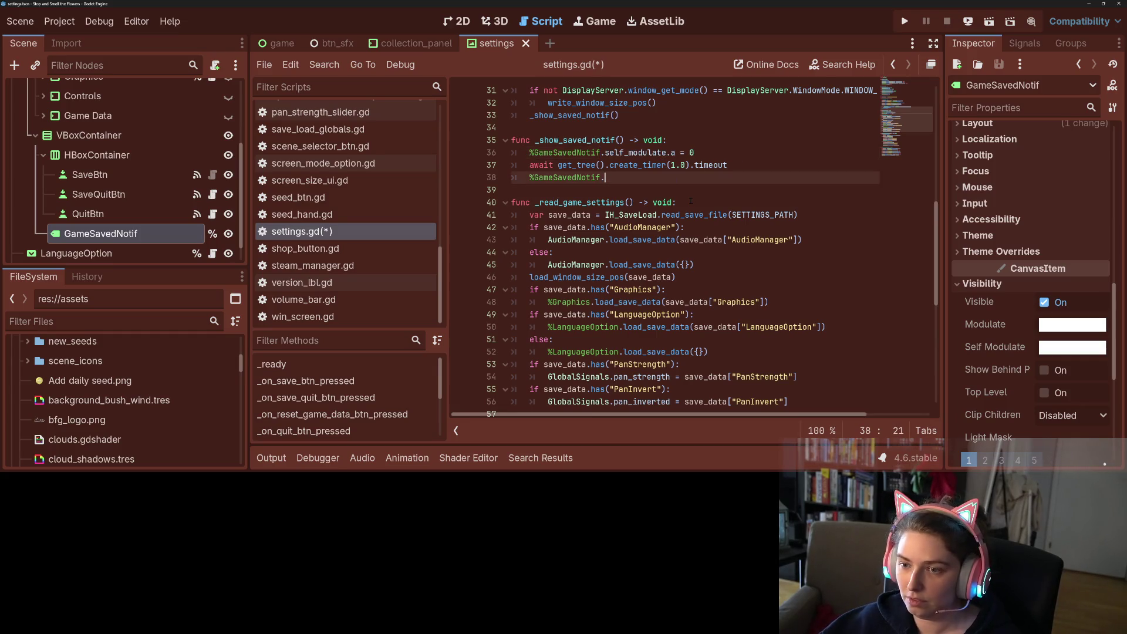
click(607, 177)
key(BackSpace)
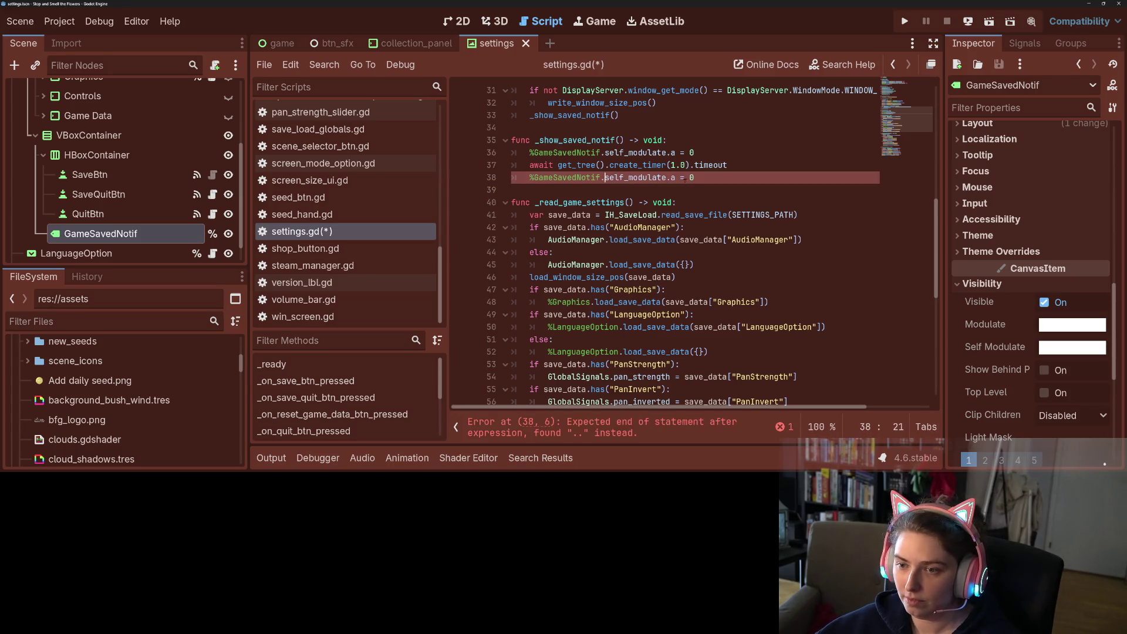
click(694, 177)
text(1.)
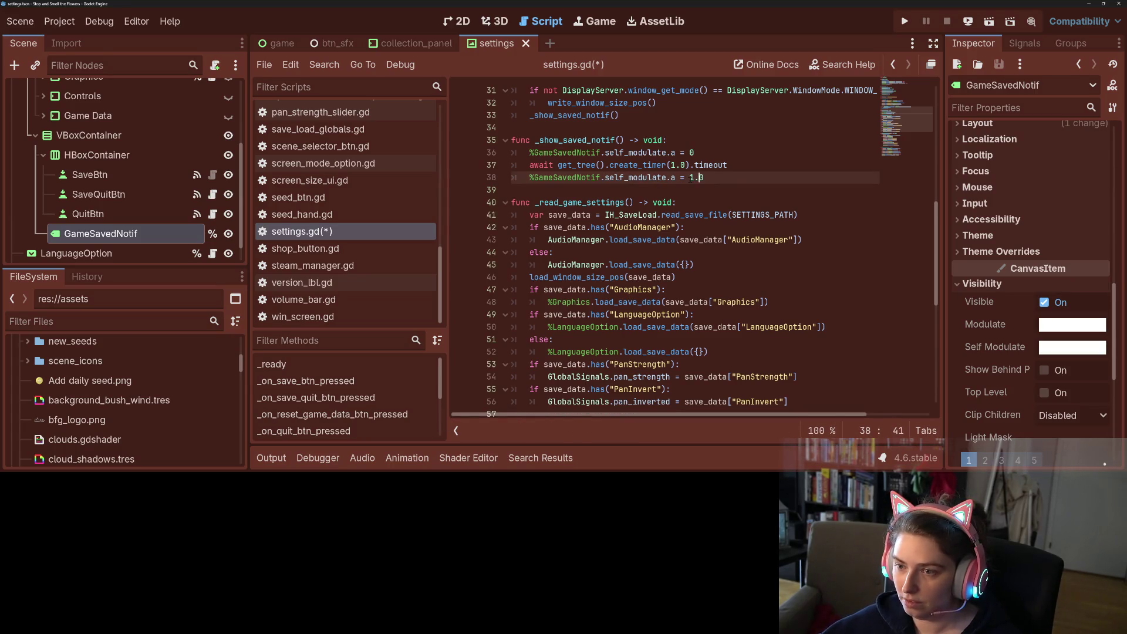
key(BackSpace)
key(BackSpace)
key(BackSpace)
text(0)
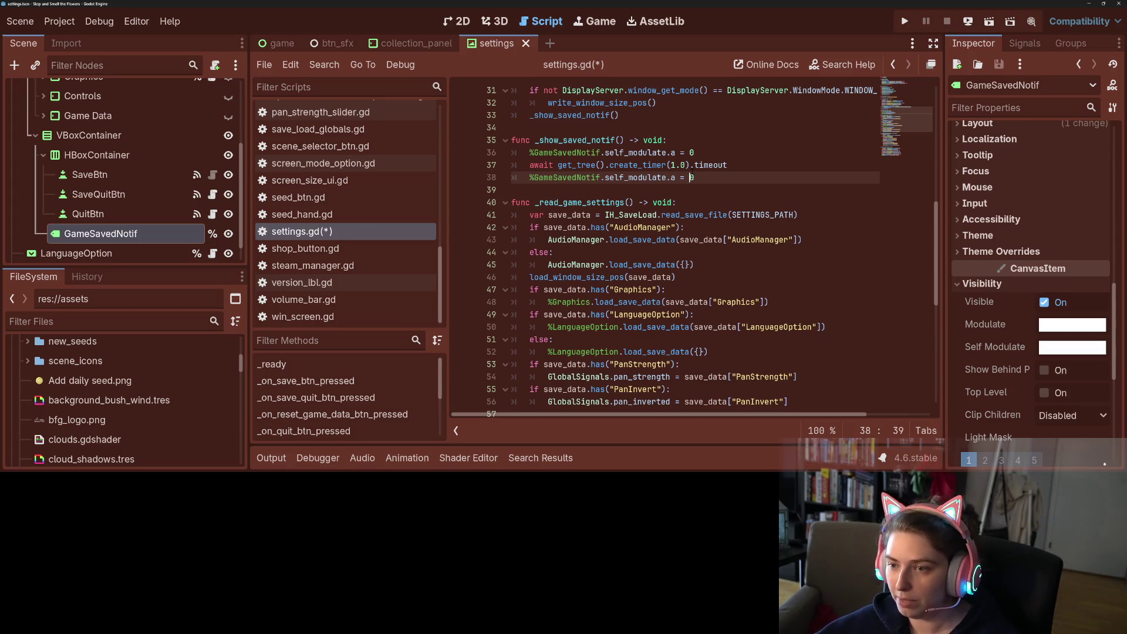
Set line 36's alpha to 1.0, save the script, and run the project.
click(694, 153)
key(BackSpace)
text(1.00)
key(BackSpace)
key(ctrl+s)
key(F5)
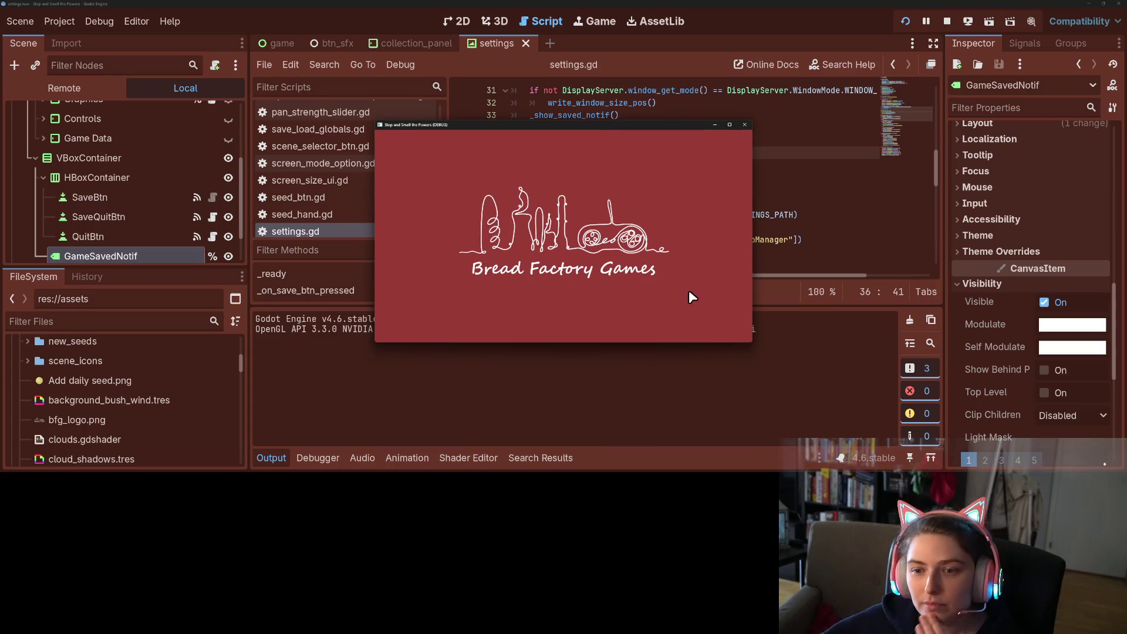
click(828, 355)
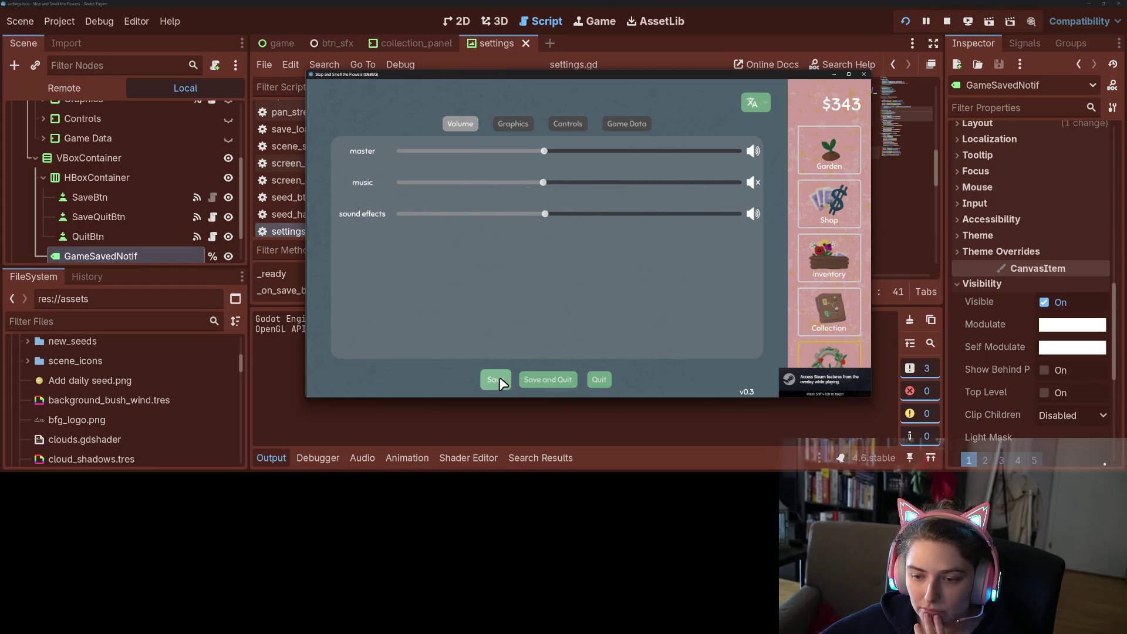
click(599, 380)
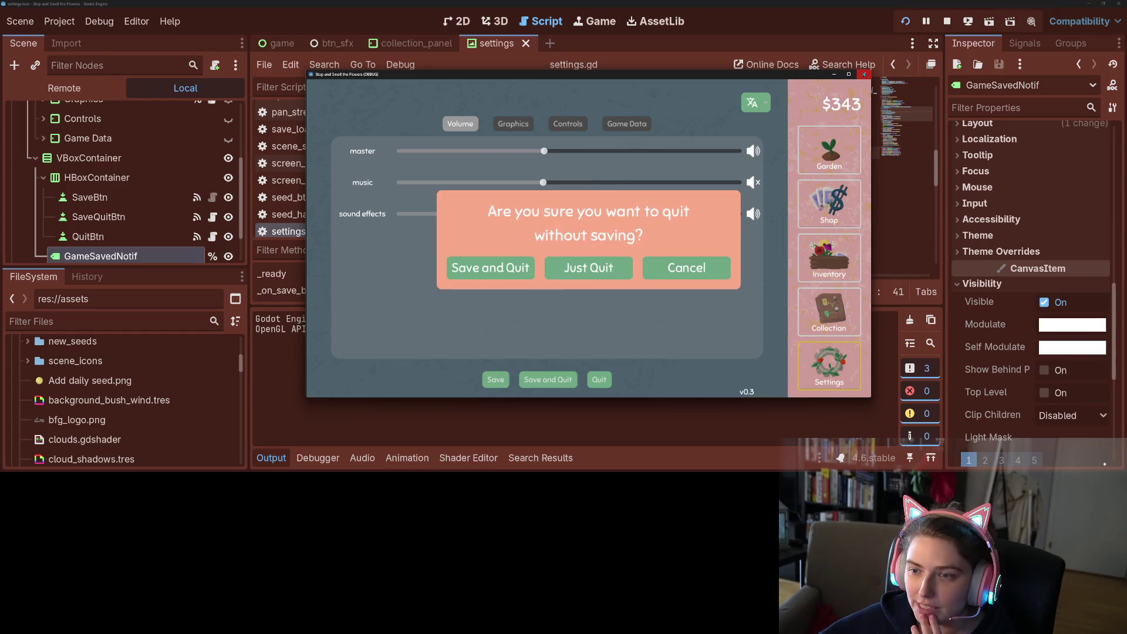
click(580, 269)
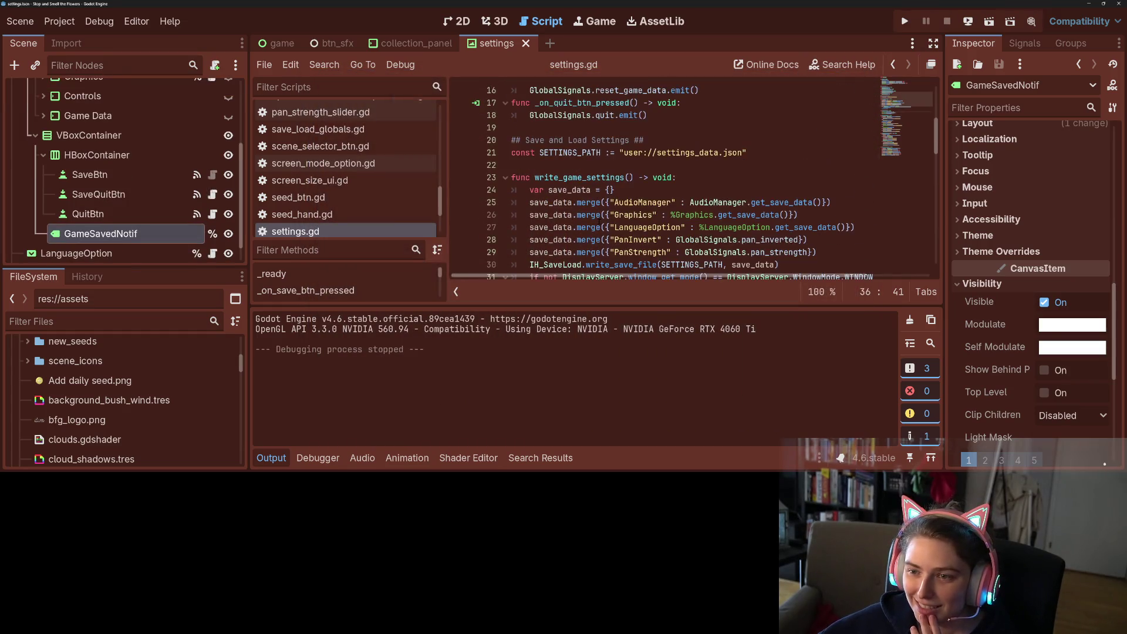
Replace line 8's visible = false with line 38's self_modulate.a = 0 reset, then run the game.
click(595, 189)
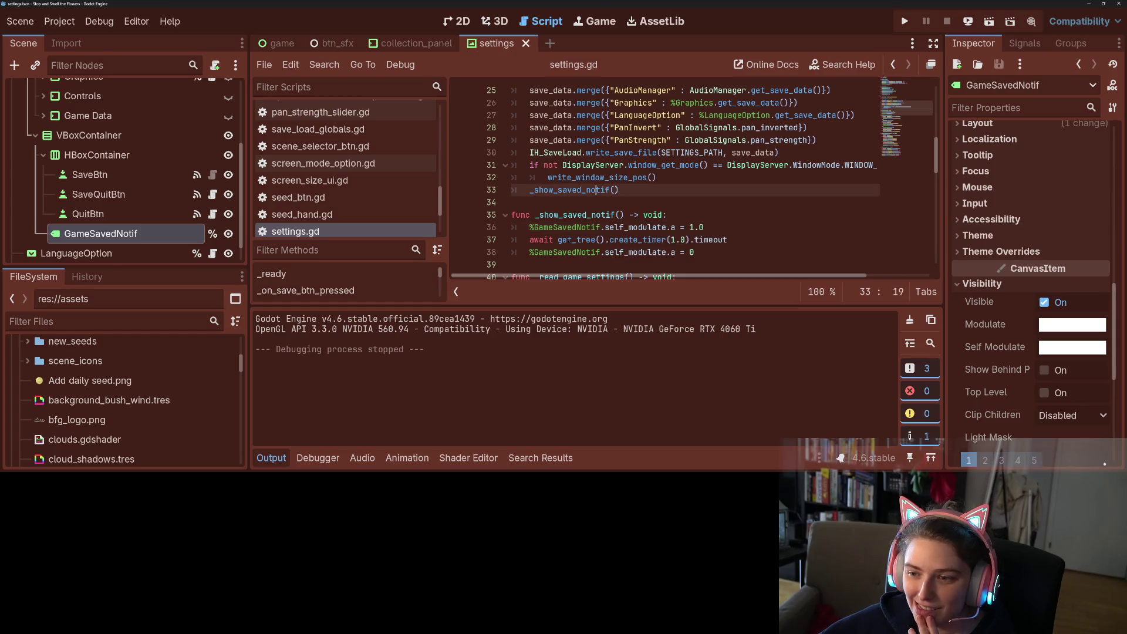
drag(522, 253, 732, 253)
key(ctrl+c)
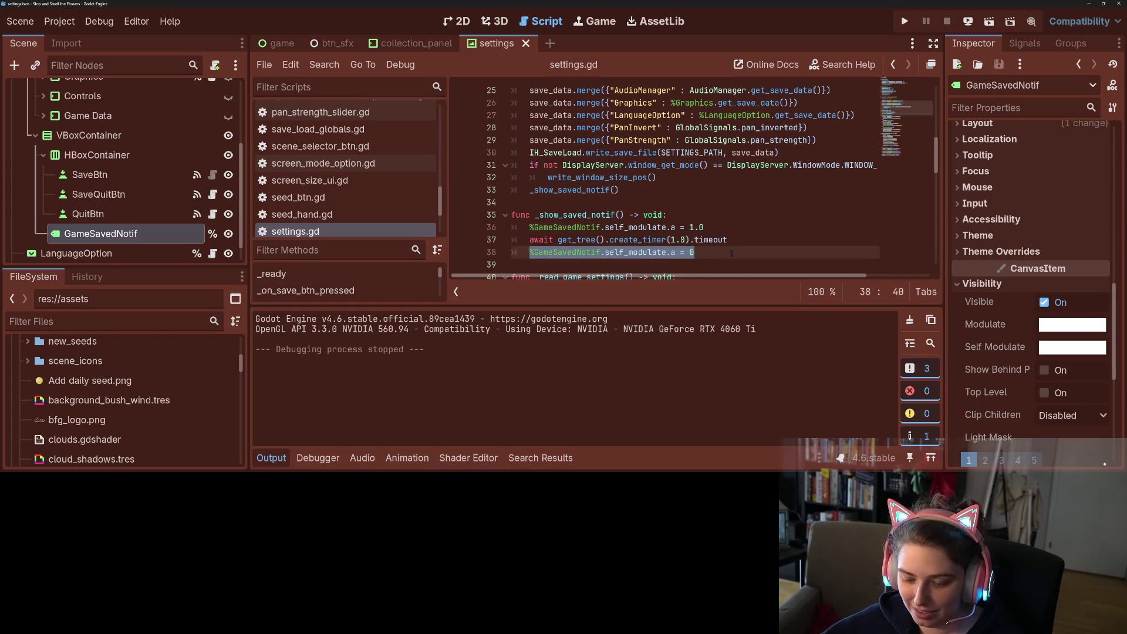
scroll(574, 203, up, 6)
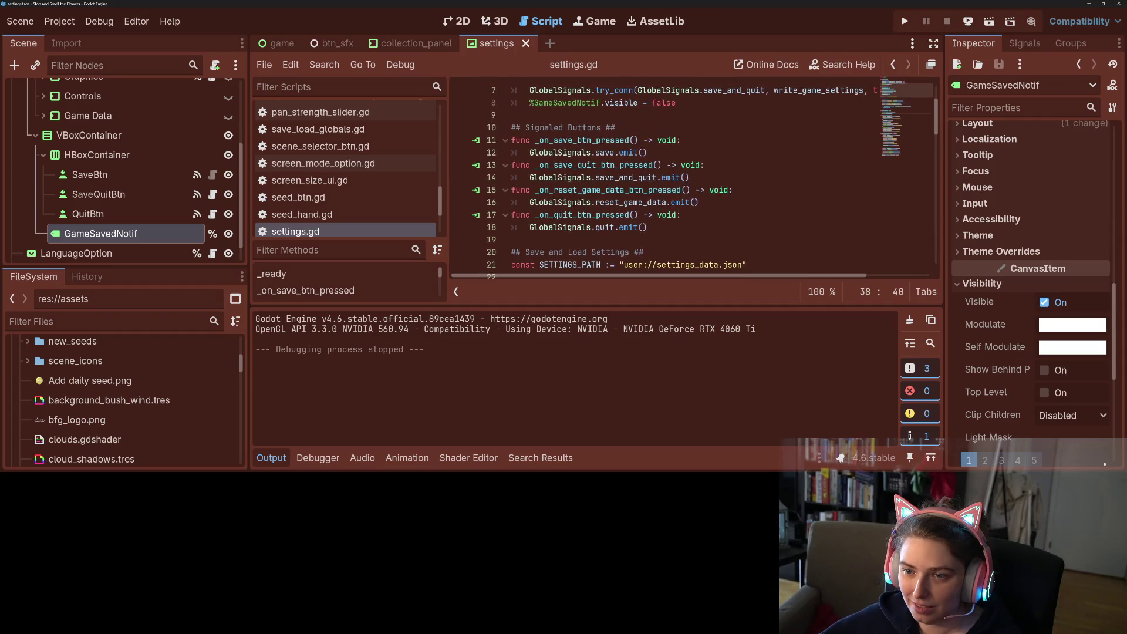
scroll(573, 202, up, 2)
triple_click(604, 178)
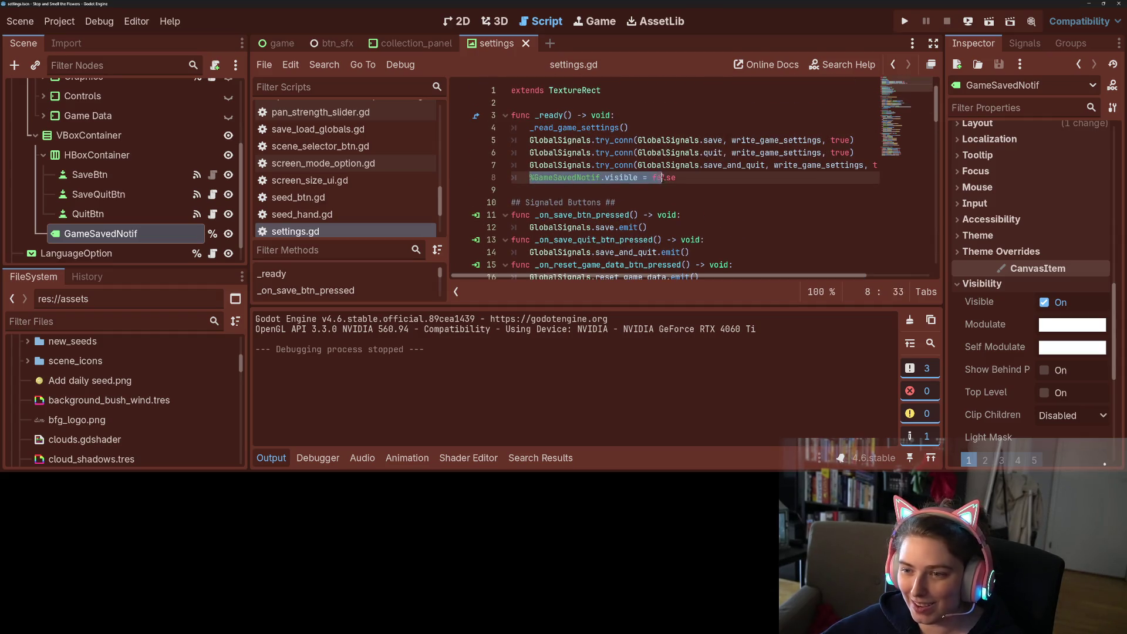
key(ctrl+v)
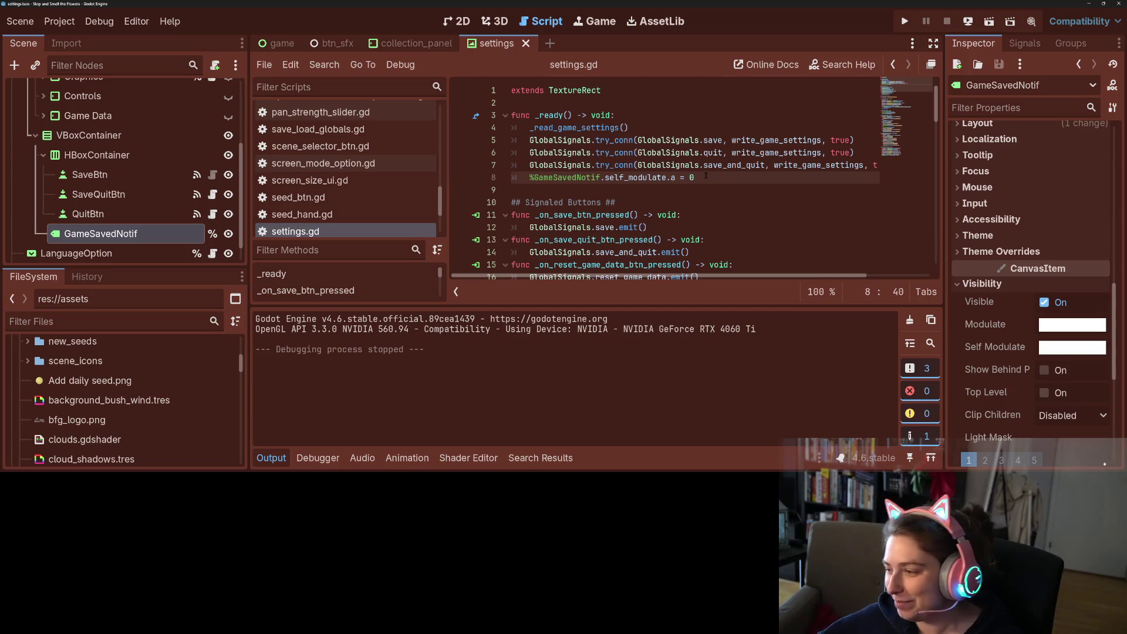
click(904, 22)
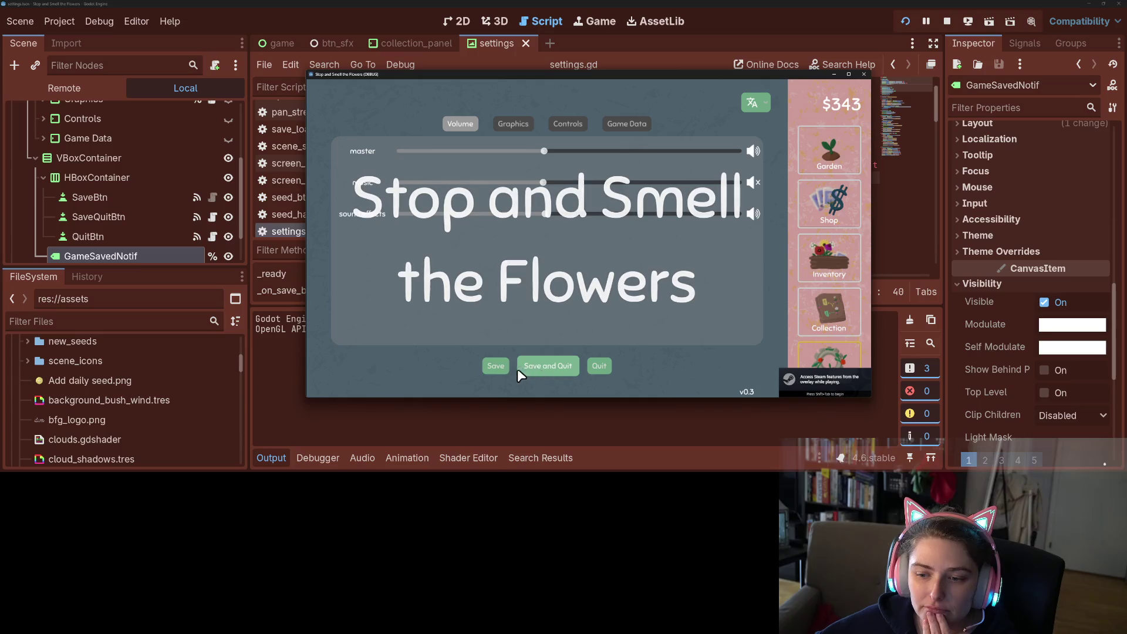
Save in the running game's settings, Save and Quit, then collapse the Output panel.
click(492, 366)
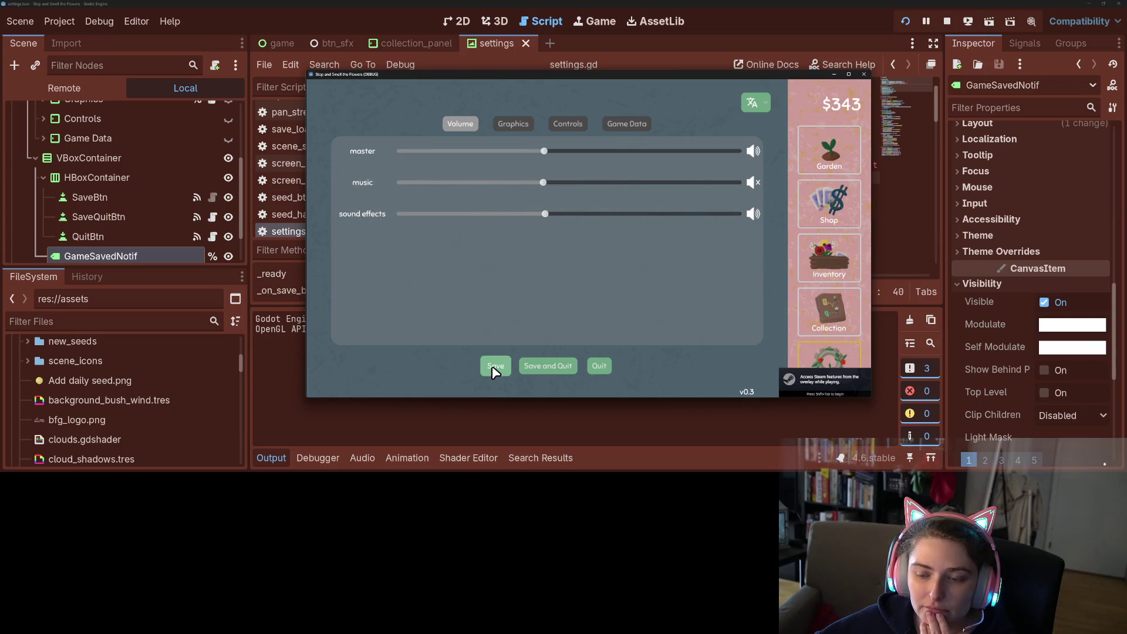
click(559, 369)
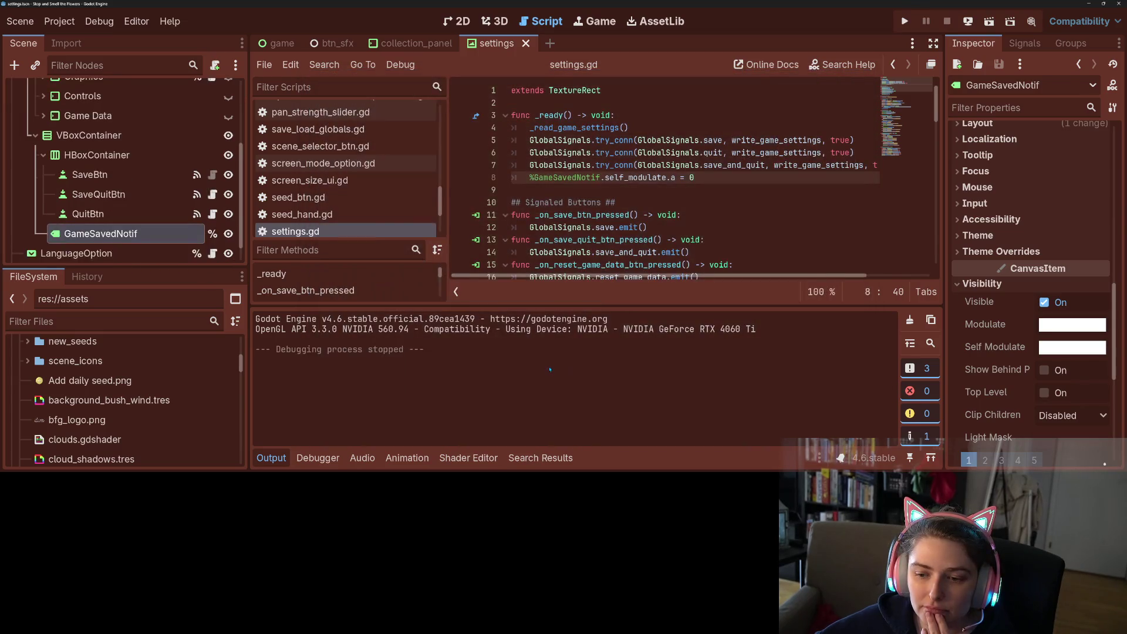
click(272, 458)
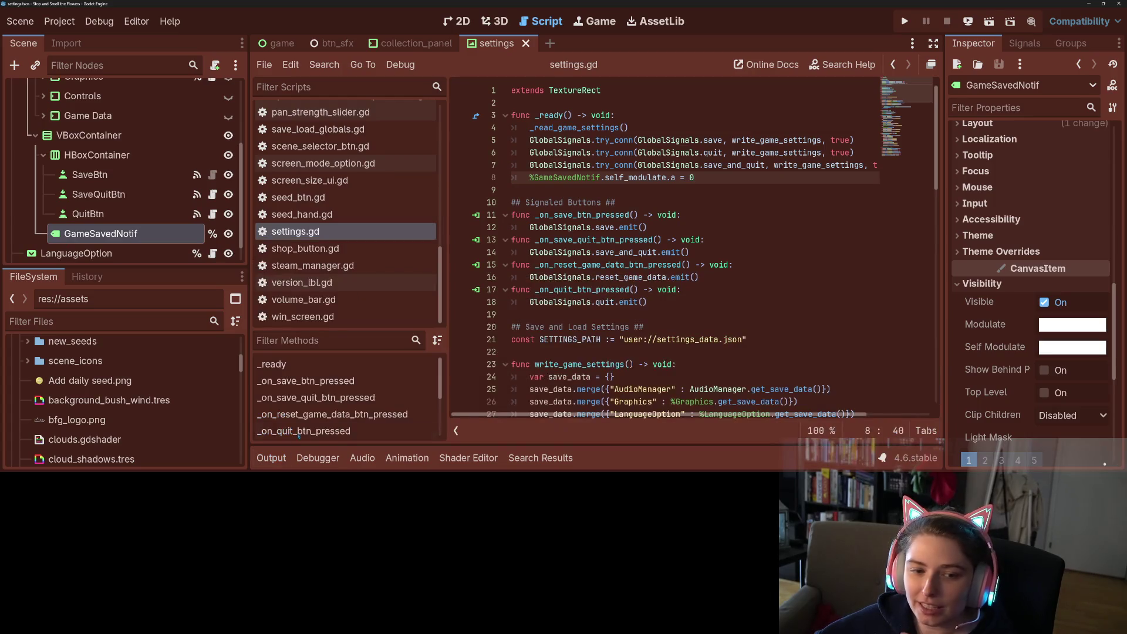
Add var tweener = create_tween() at the start of _show_saved_notif.
scroll(715, 285, down, 7)
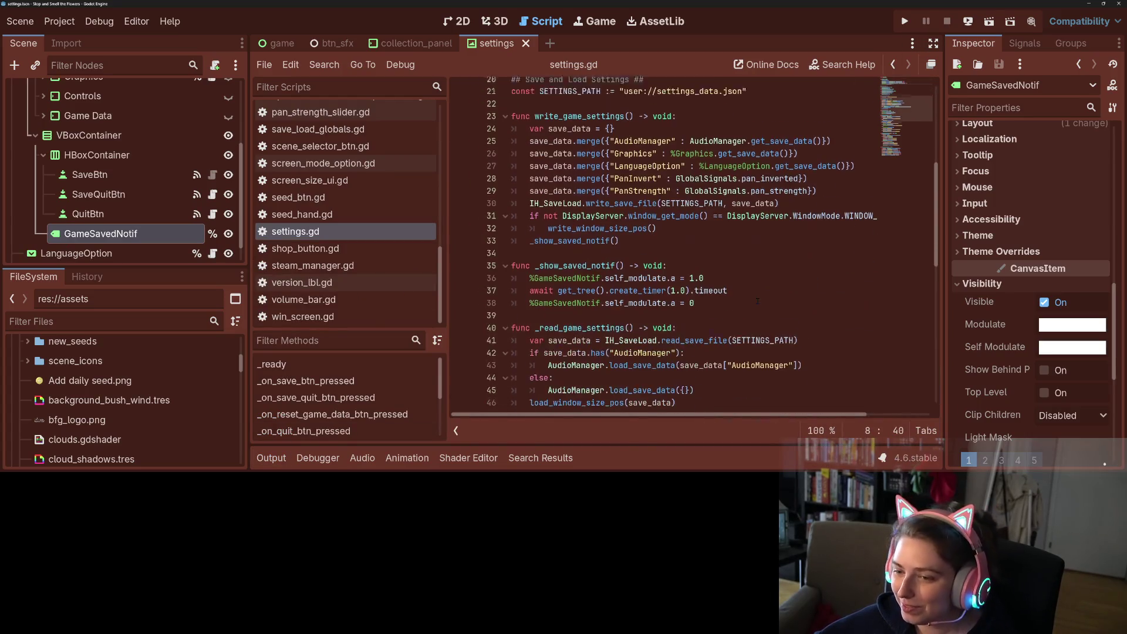
click(608, 289)
click(704, 265)
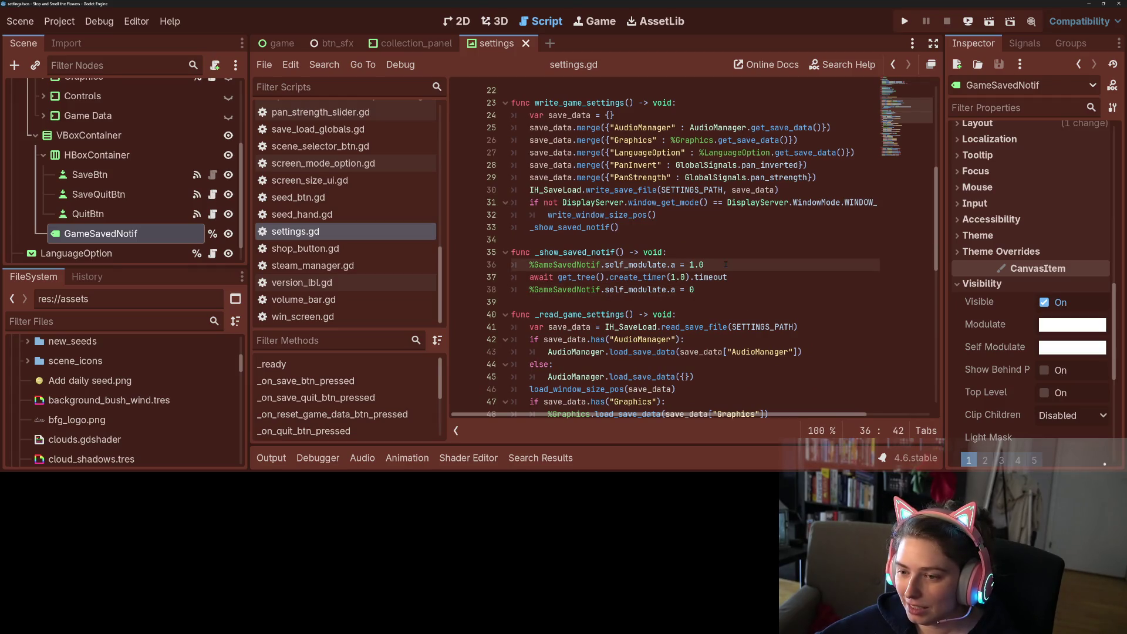
click(689, 254)
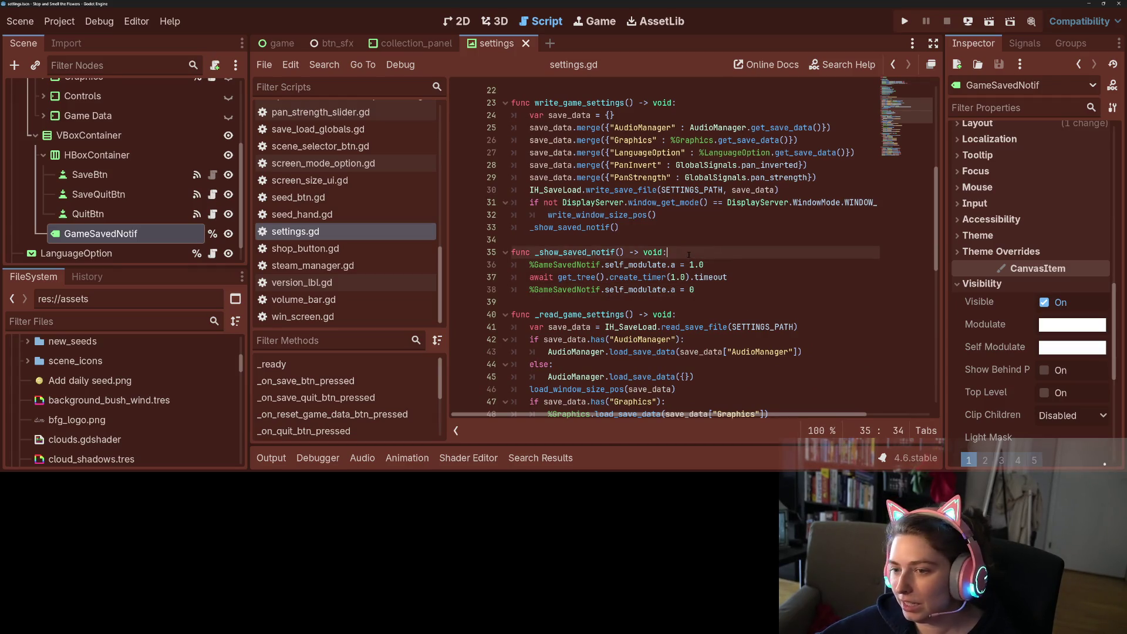
key(Return)
text(var)
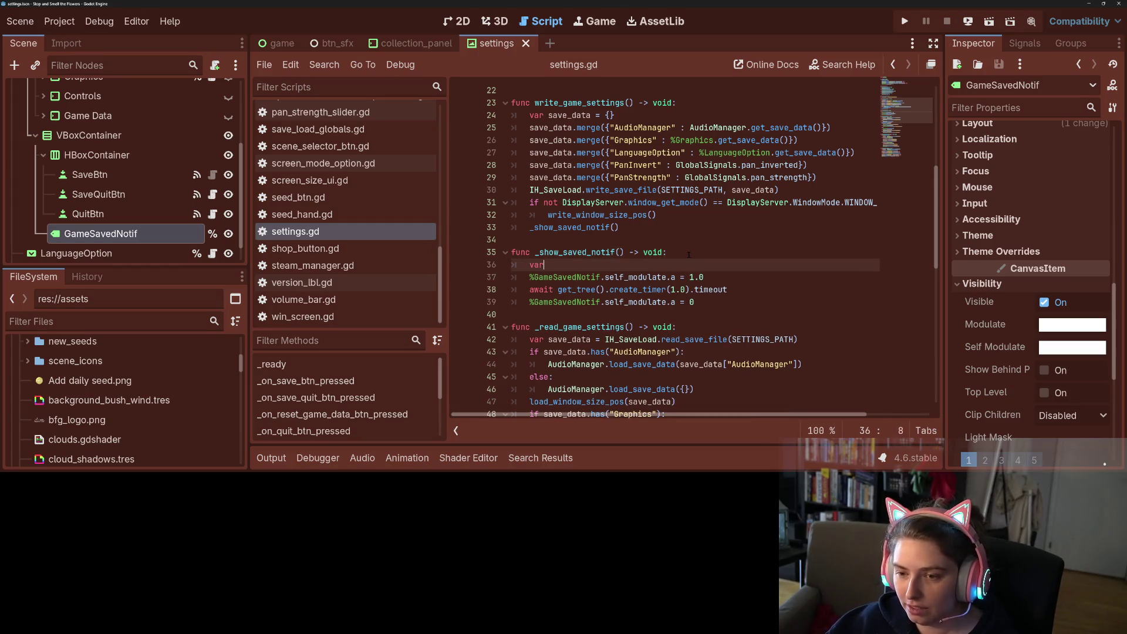
text( tweener )
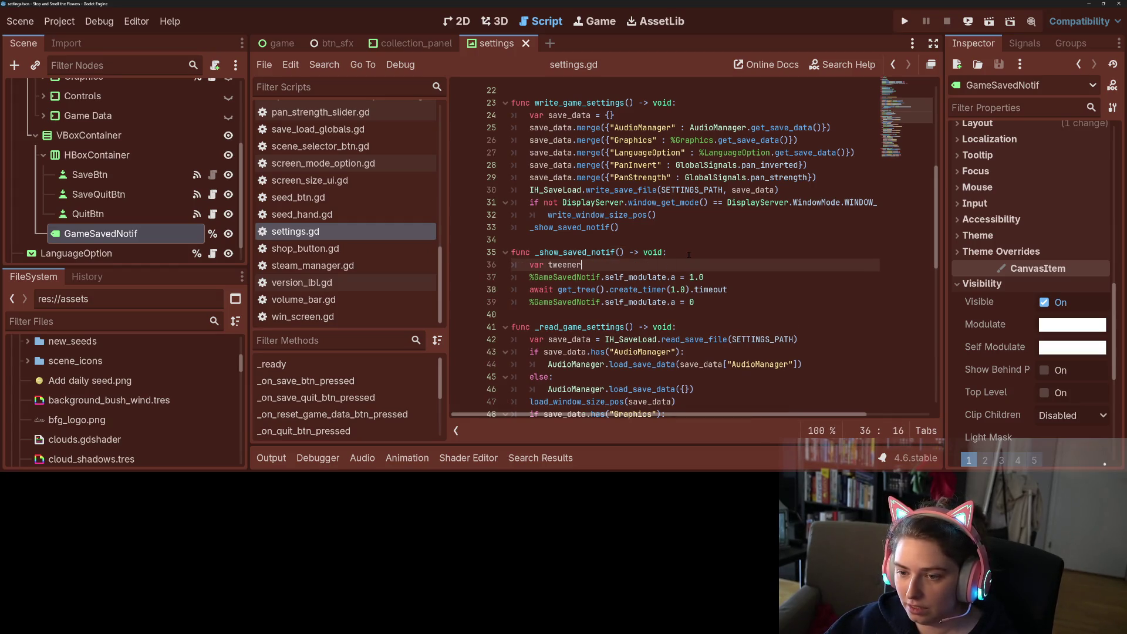
text(= creat)
key(Return)
Tween %GameSavedNotif's "self_modulate:a" to 1.0 over 0.2 seconds.
key(Return)
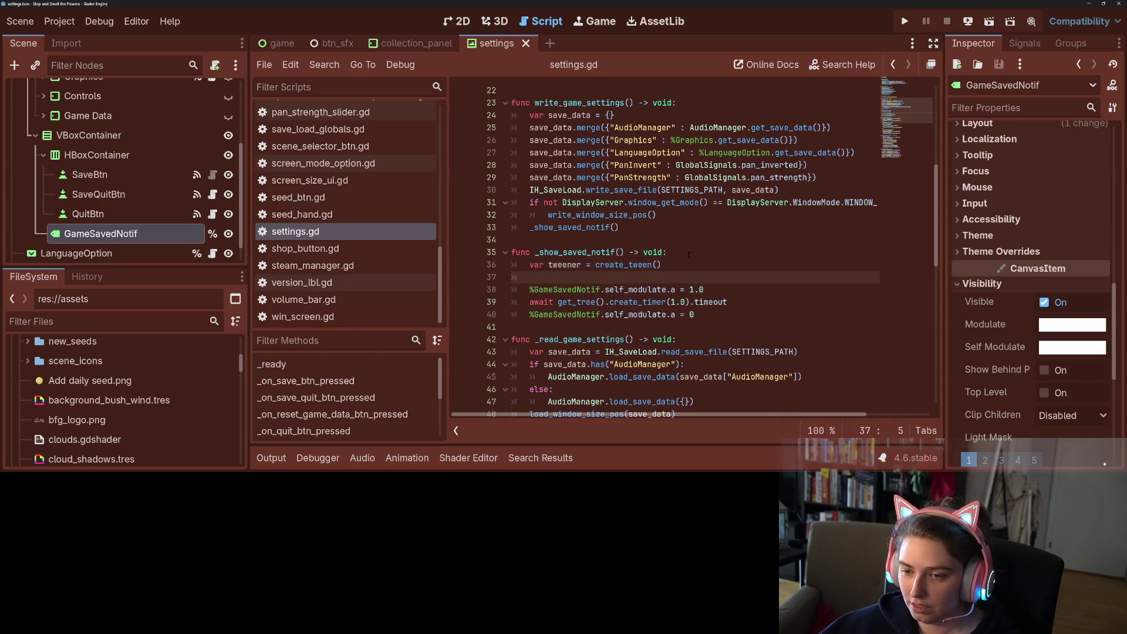
text(tw)
key(Return)
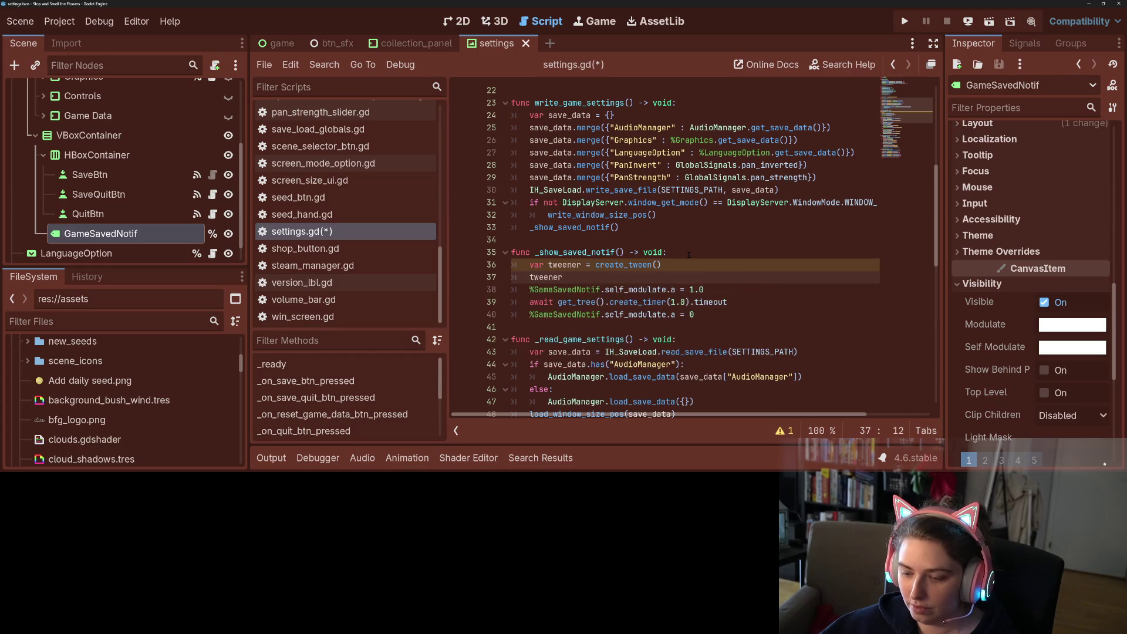
text(tw)
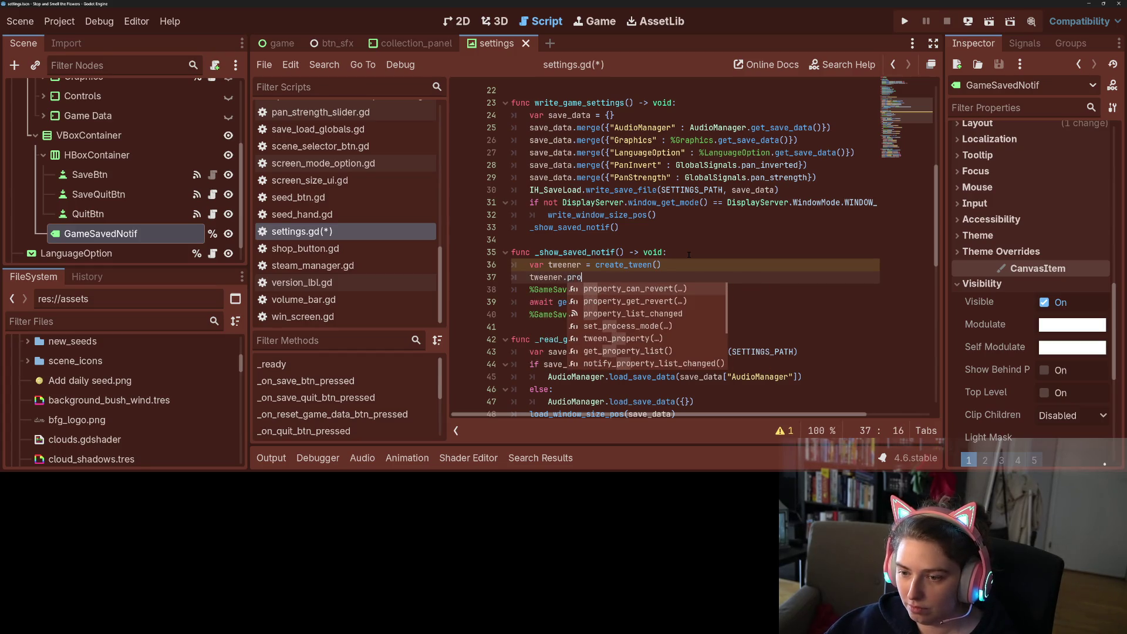
key(Down)
key(Down)
key(Down)
key(Return)
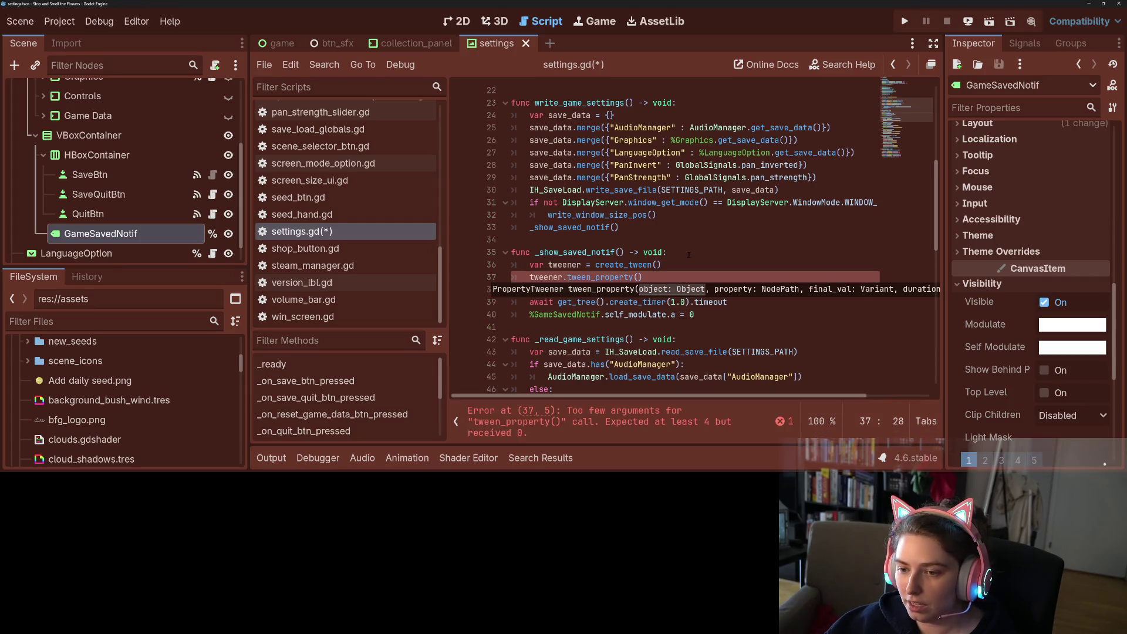
text(%Gam)
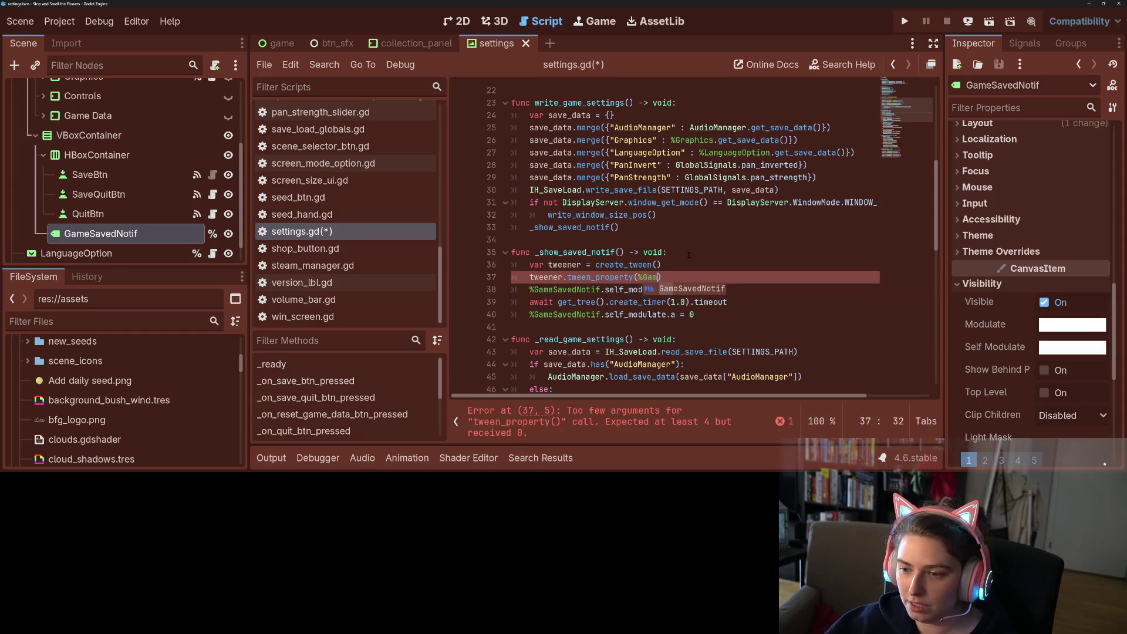
key(Return)
text(, ")
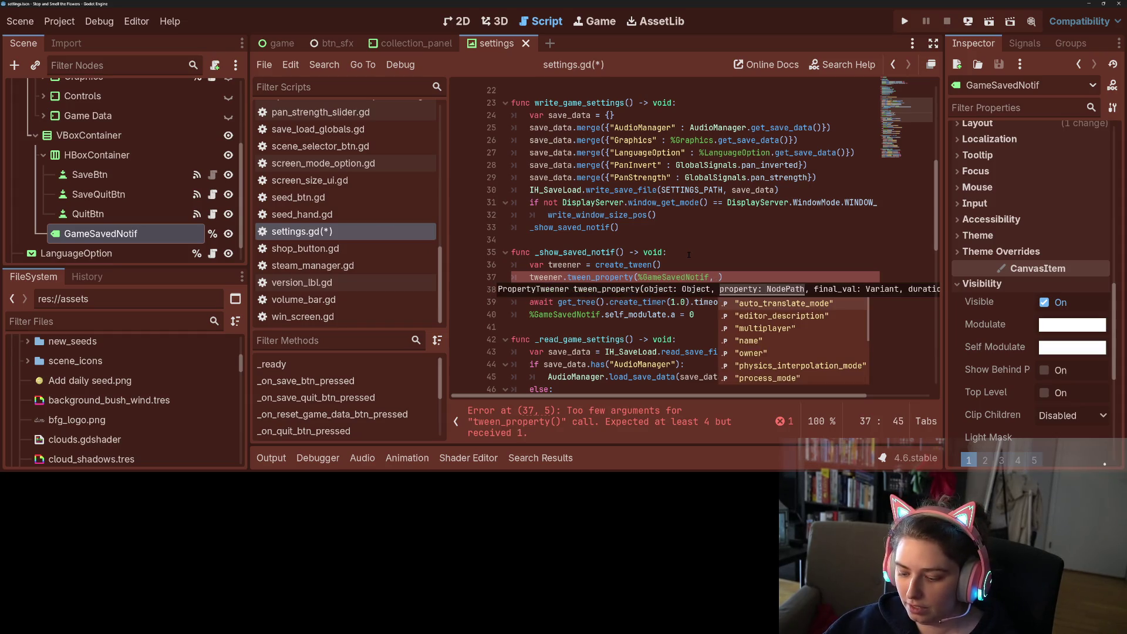
text(self)
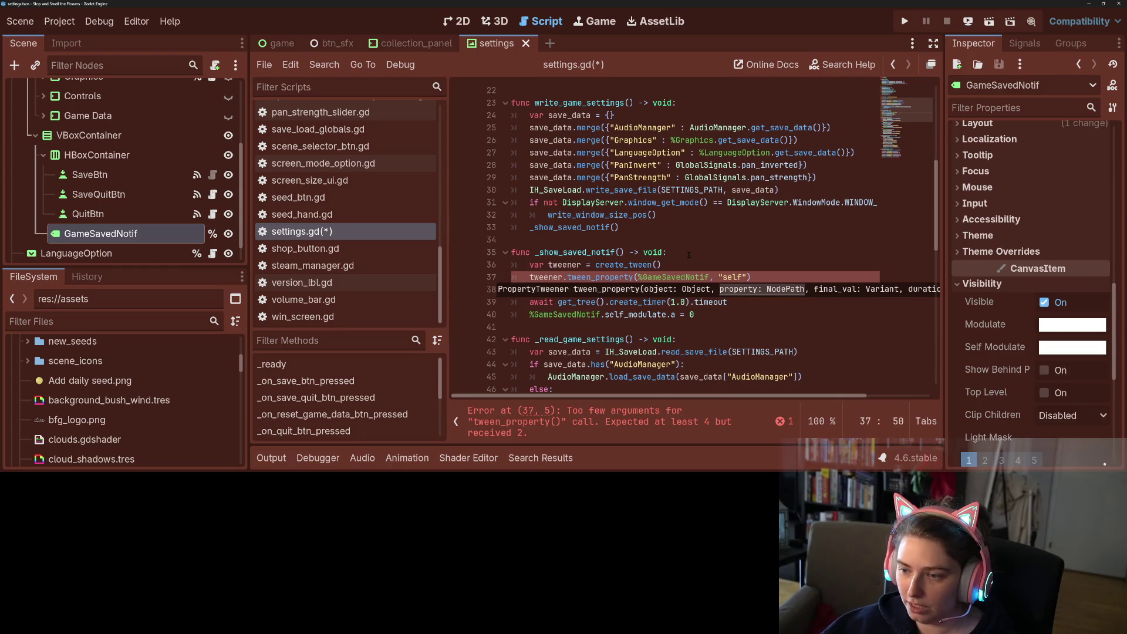
text(_modulate)
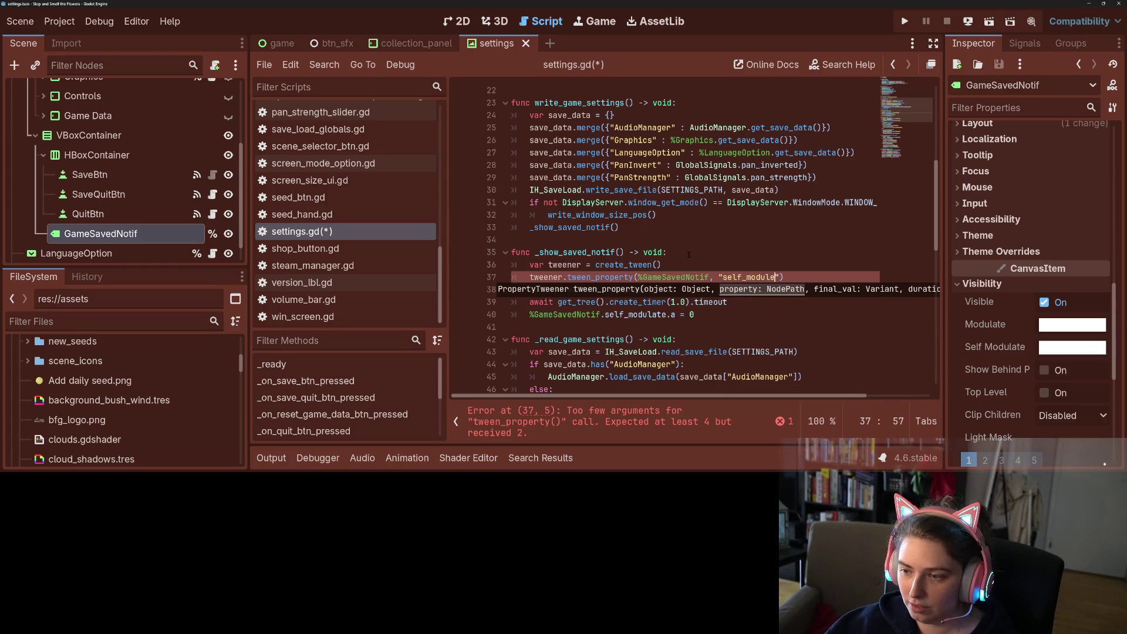
text(:a",)
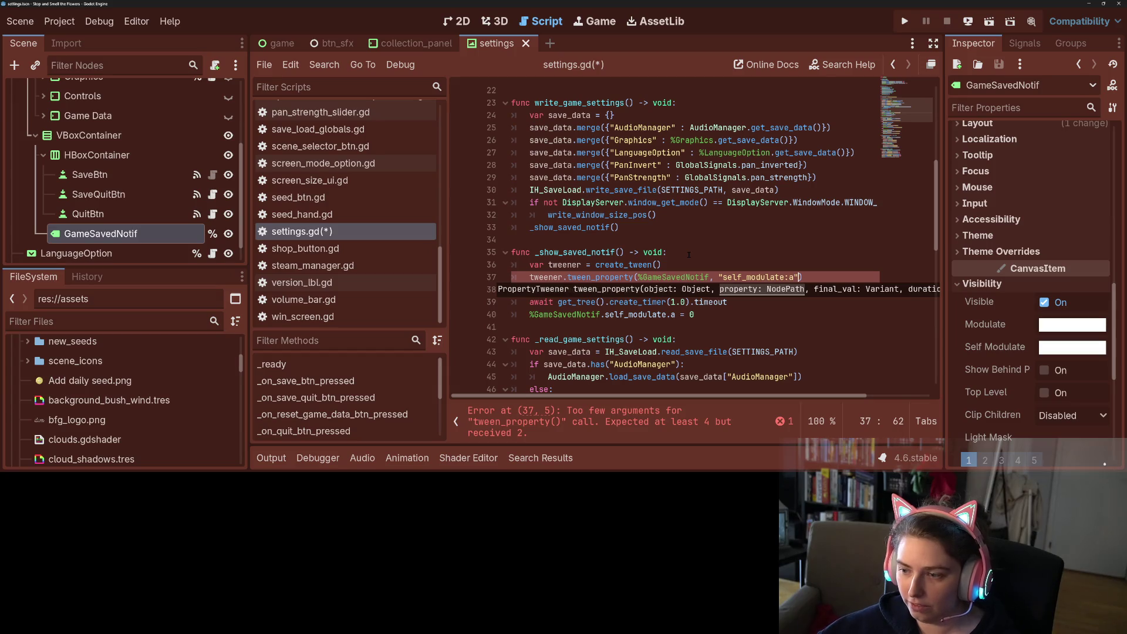
text( 1.0,)
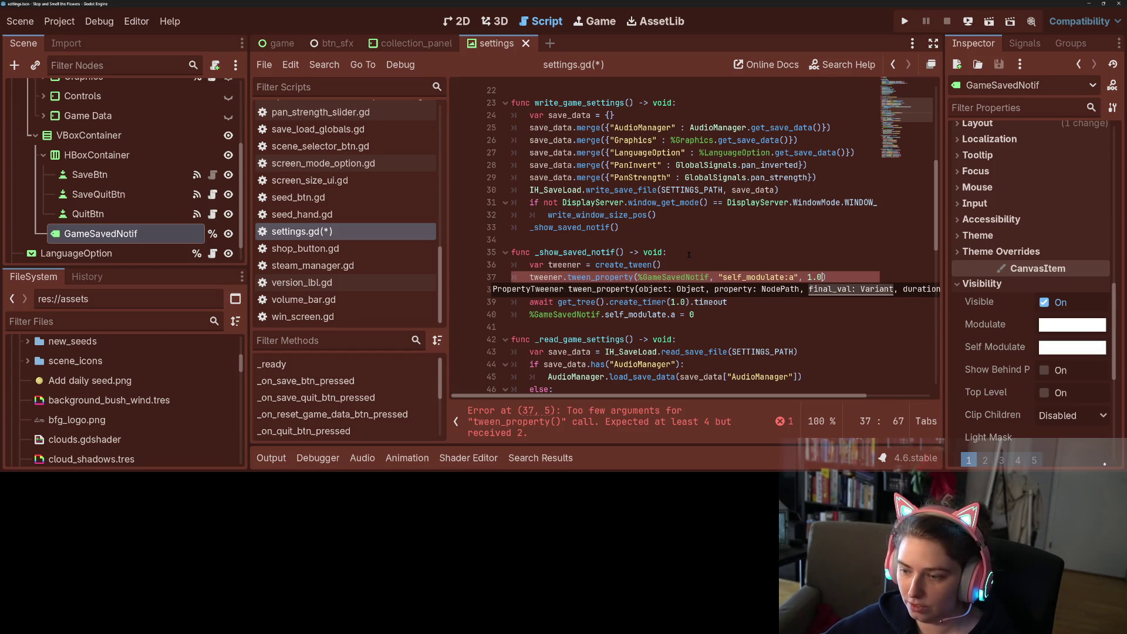
text( 0.2)
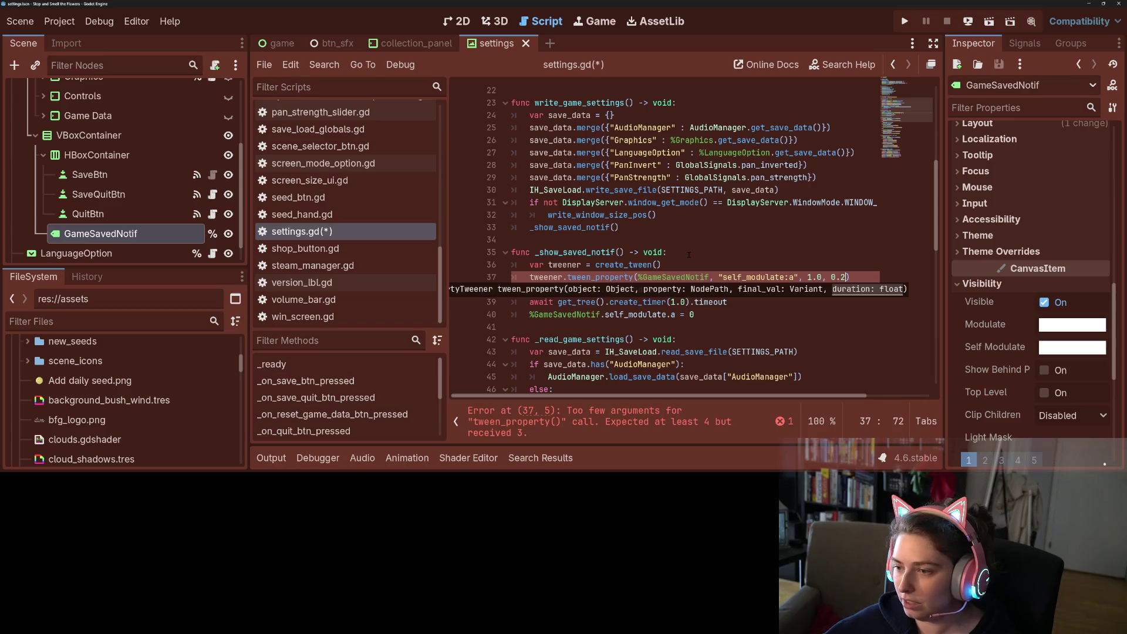
Replace the alpha-to-1.0 line with await tweener.finished, then select the tween lines.
key(Down)
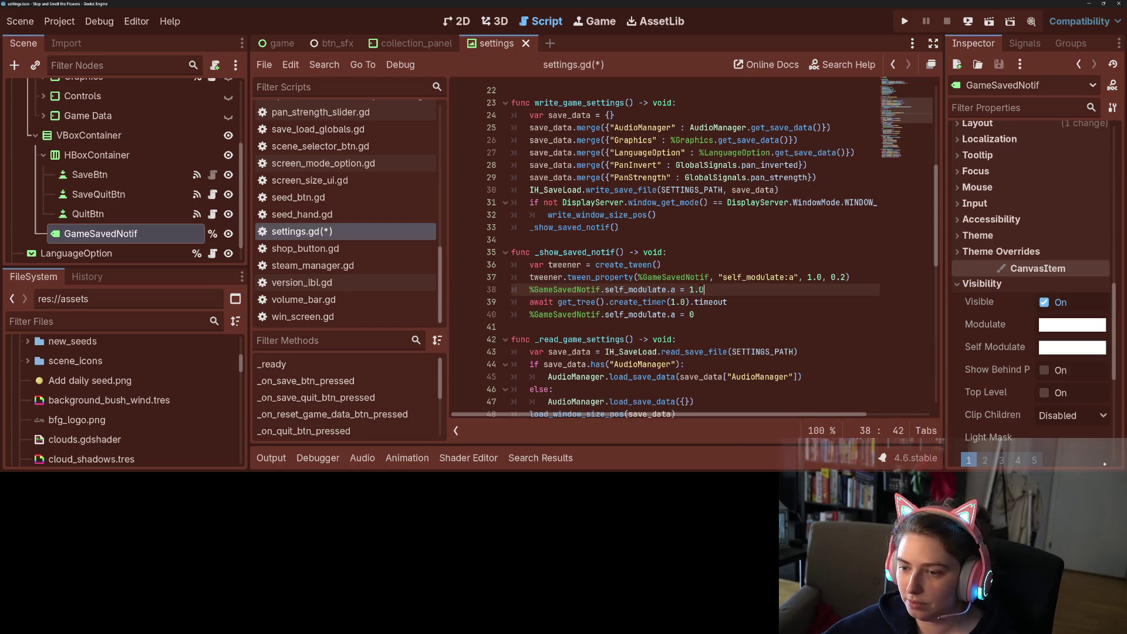
key(ctrl+shift+Left)
key(ctrl+shift+Left)
key(ctrl+shift+Left)
click(530, 290)
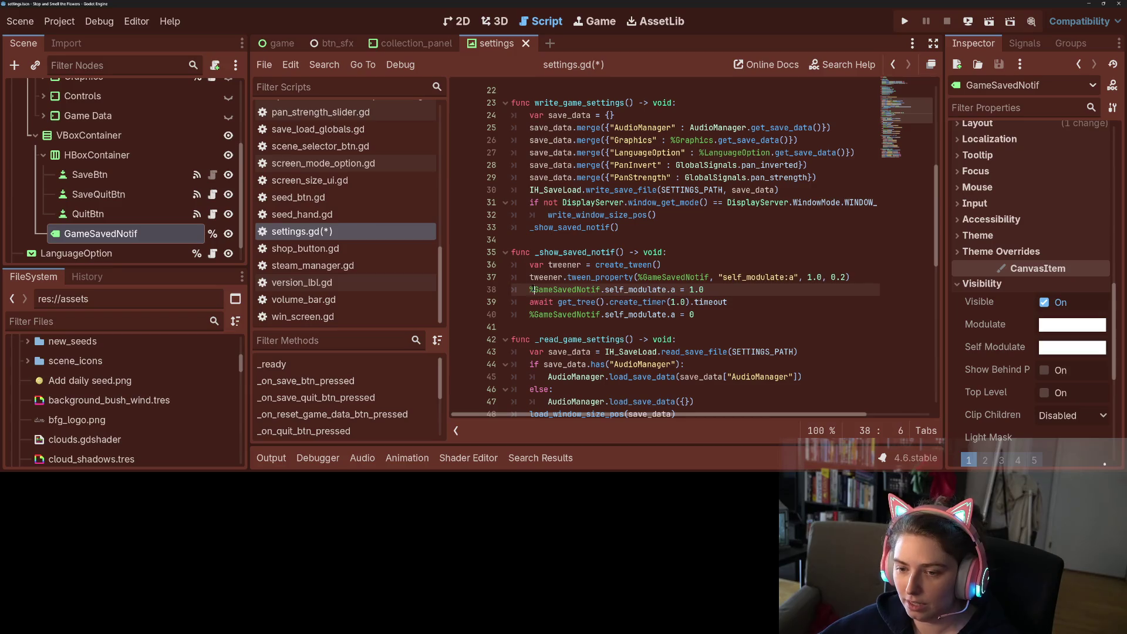
drag(531, 290, 744, 290)
text(awa)
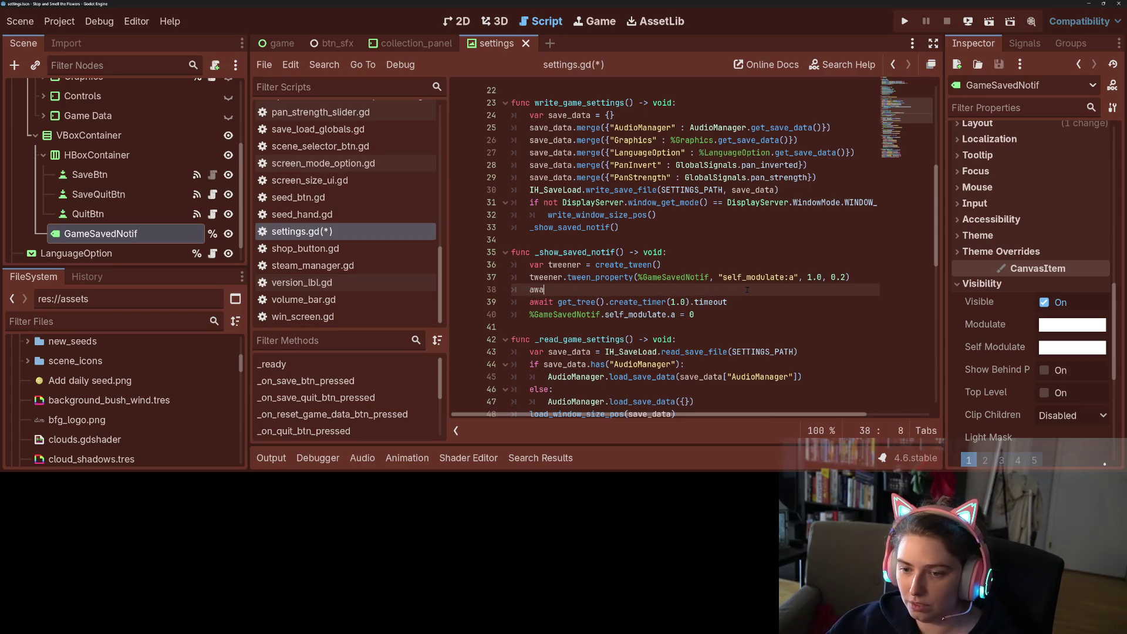
text(it twe)
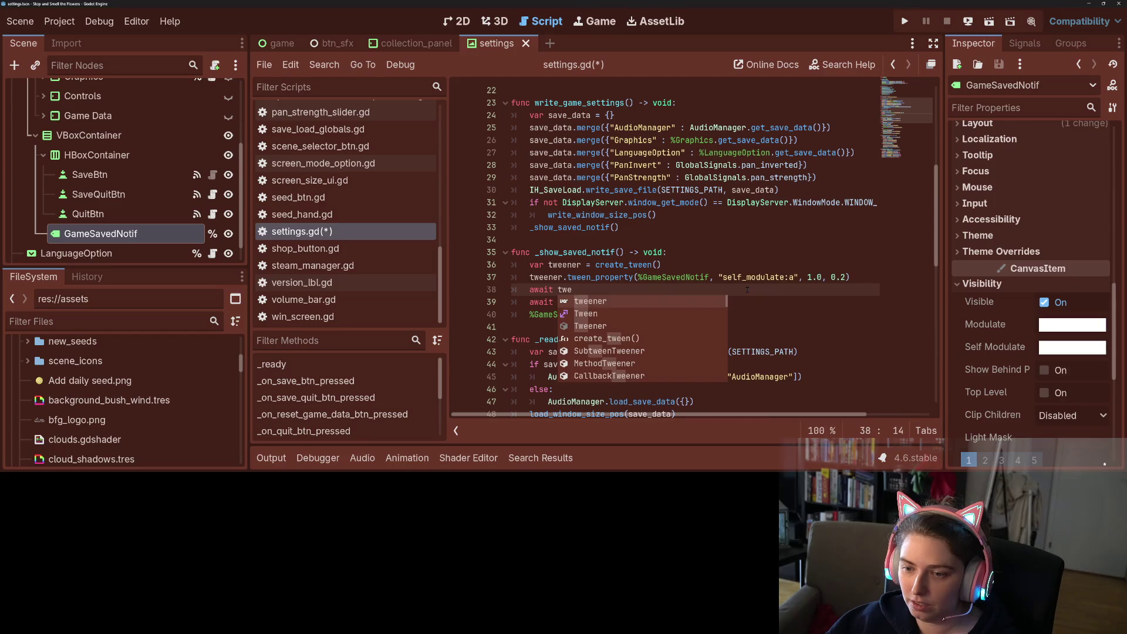
key(Return)
text(.finished)
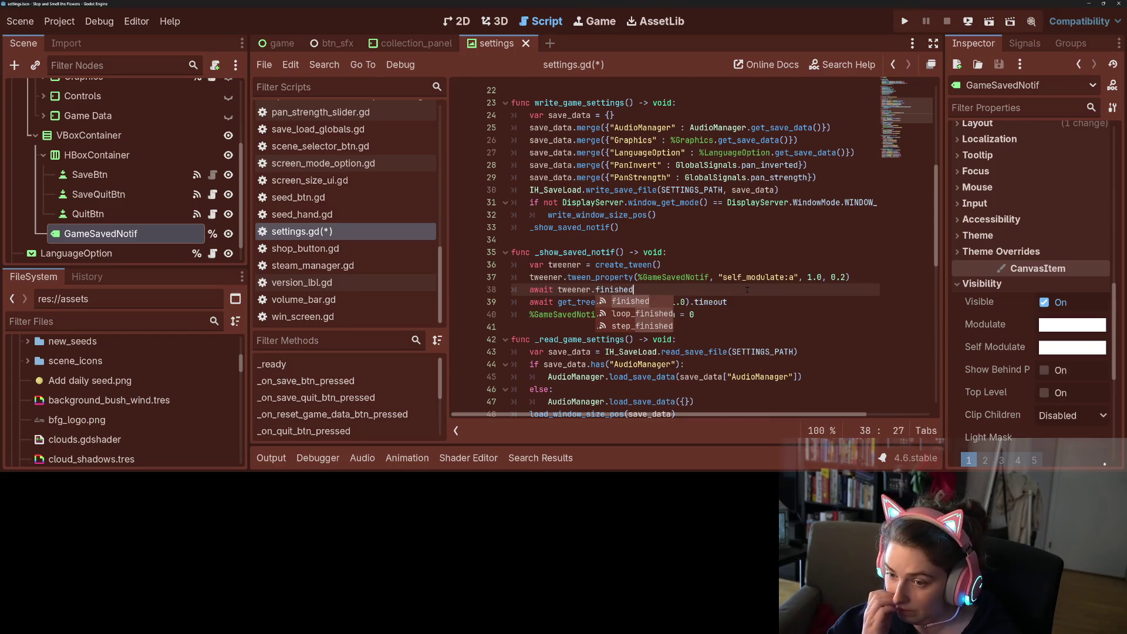
key(Escape)
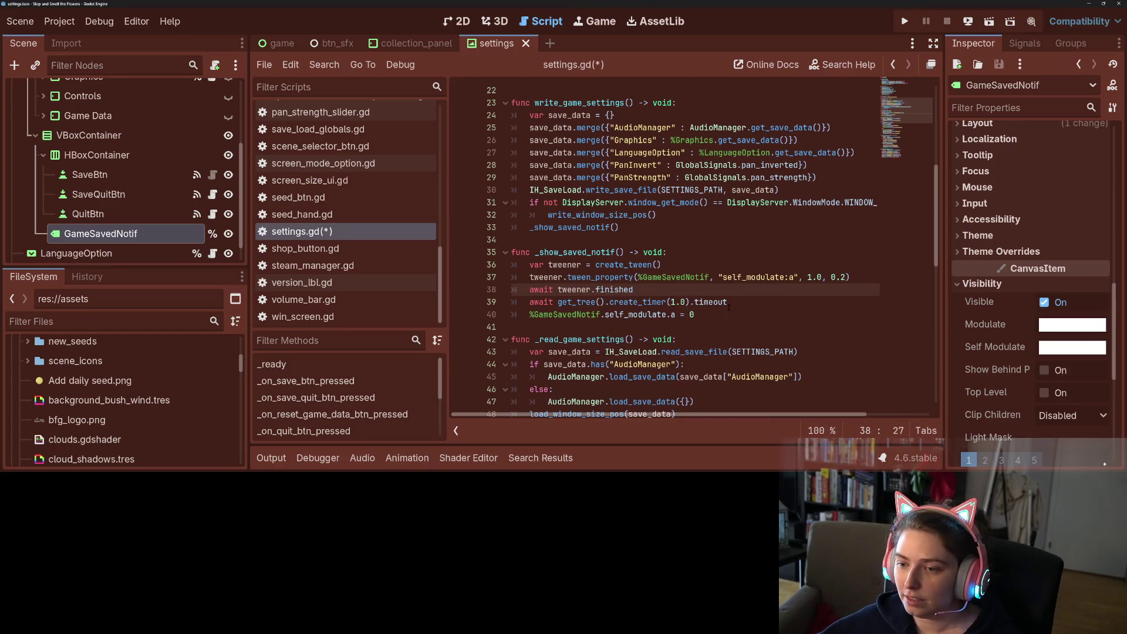
mouse_move(529, 265)
mouse_down()
mouse_move(658, 286)
mouse_move(866, 279)
mouse_up()
key(ctrl+c)
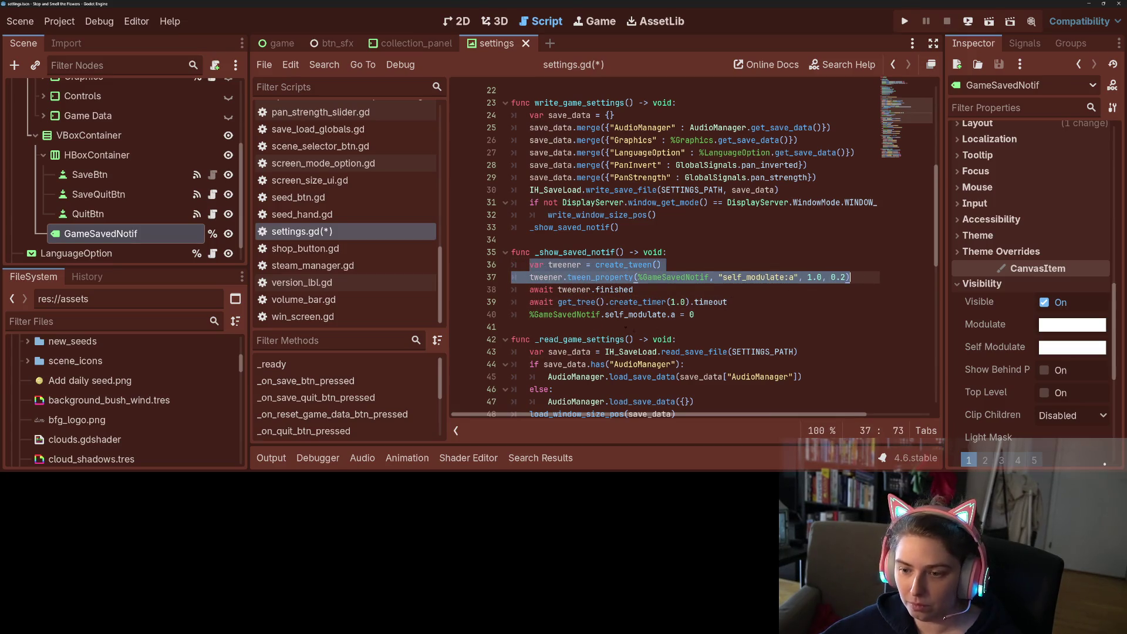
Replace the instant-hide line with the pasted tween lines, change the target alpha to 0.0, and save.
drag(527, 316, 730, 315)
key(ctrl+v)
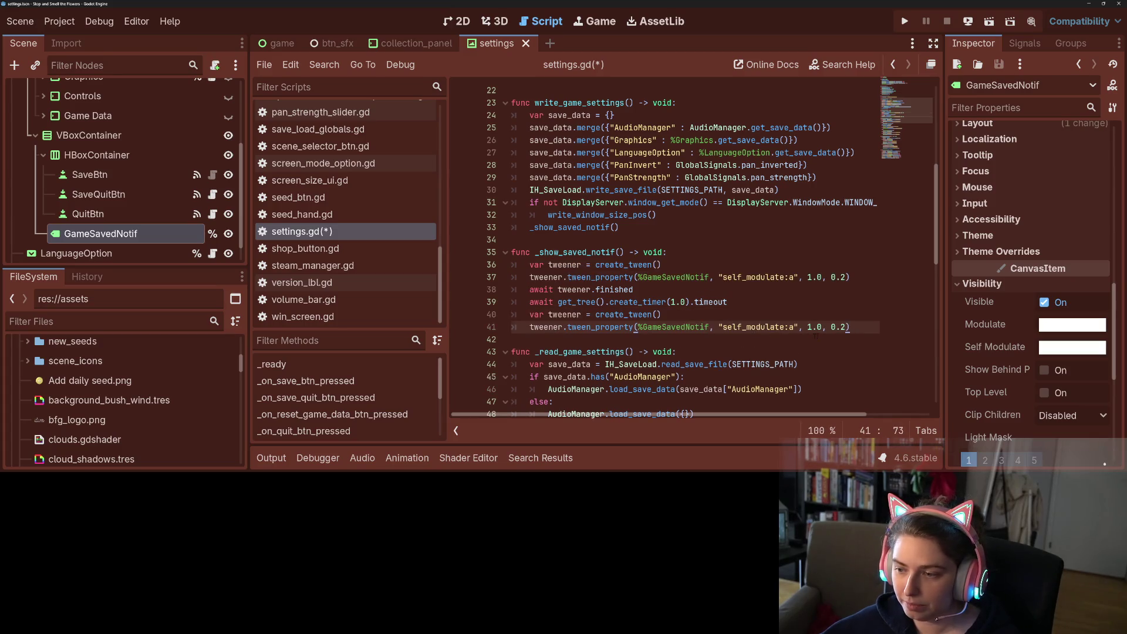
click(808, 327)
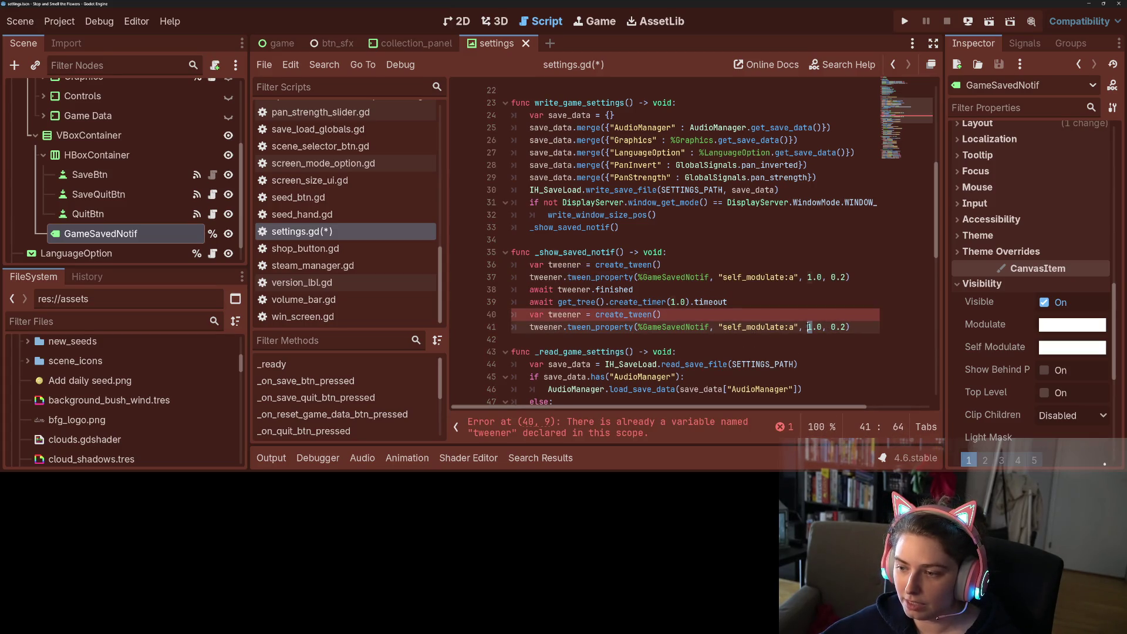
key(Delete)
text(0)
key(ctrl+s)
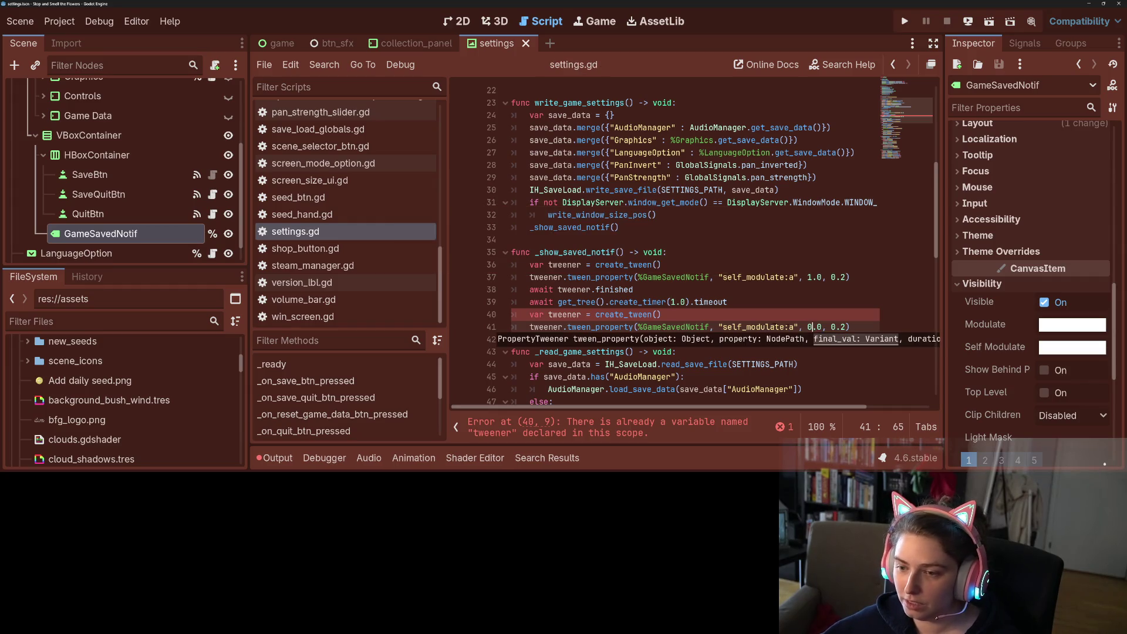
Rename the second tween variable to tweener_fadeout and update its reference on line 41.
click(648, 315)
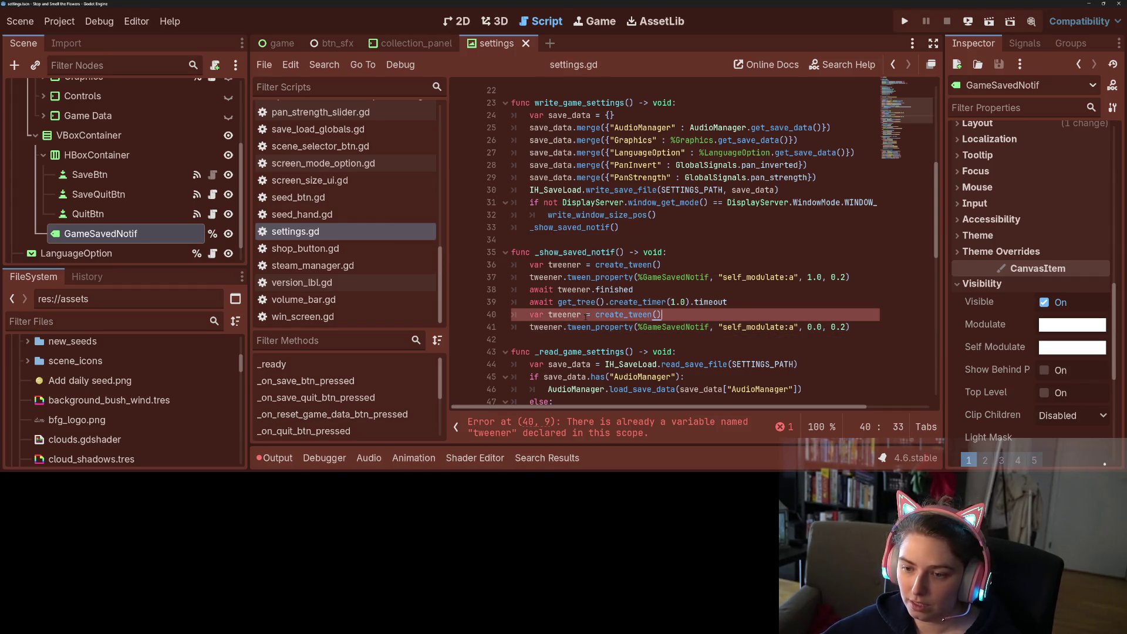
text(_2)
key(BackSpace)
text(fadeout)
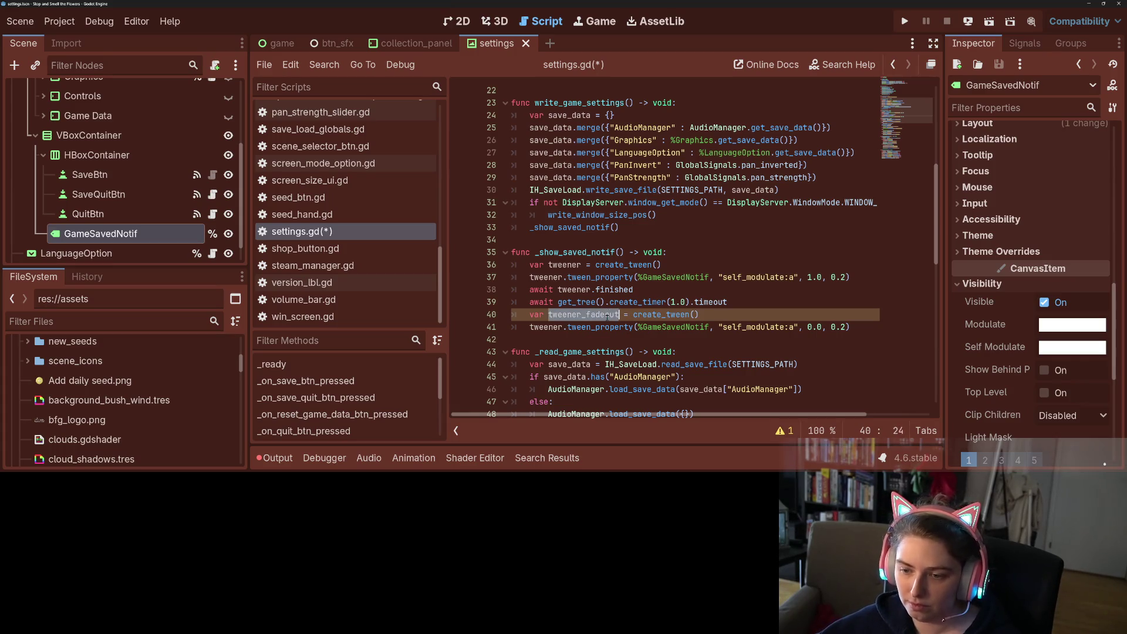
double_click(546, 327)
text(tweener_fadeout)
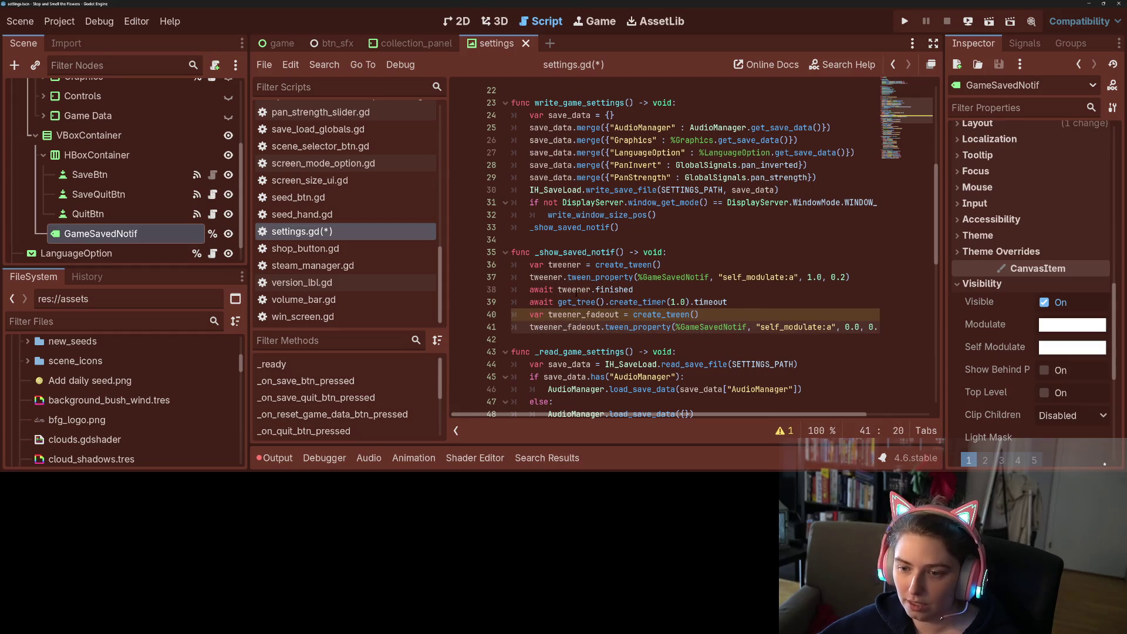
Rename the first tween to tweener_fadein, update its references on lines 37 and 38, and save.
click(582, 265)
text(_fasd)
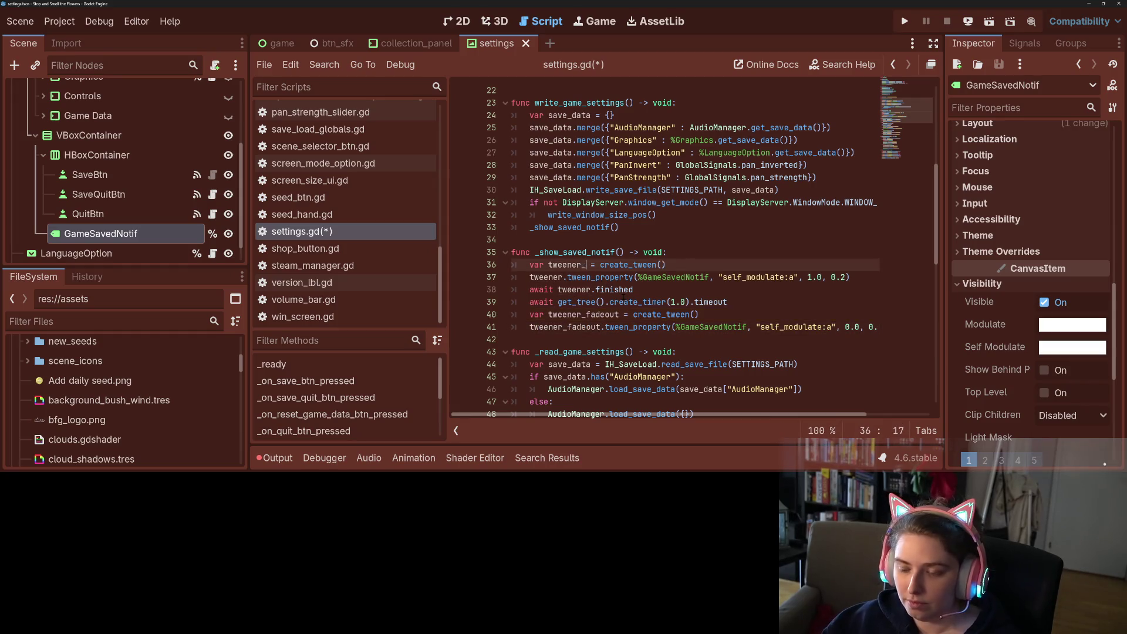
key(BackSpace)
key(BackSpace)
text(de)
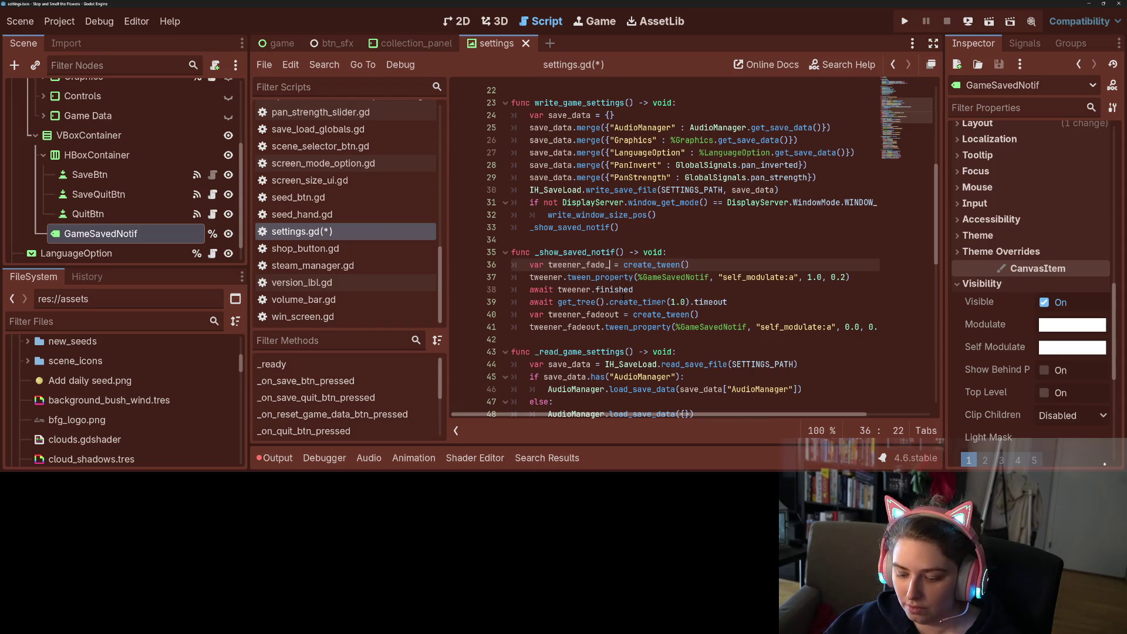
text(in)
double_click(602, 265)
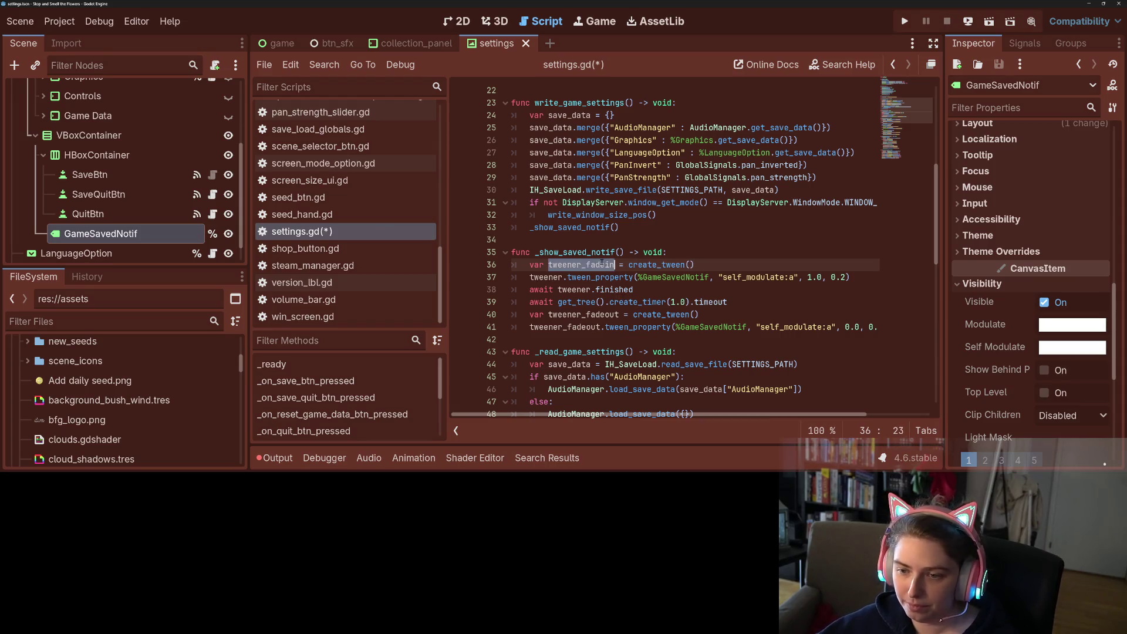
key(ctrl+c)
double_click(546, 277)
key(ctrl+v)
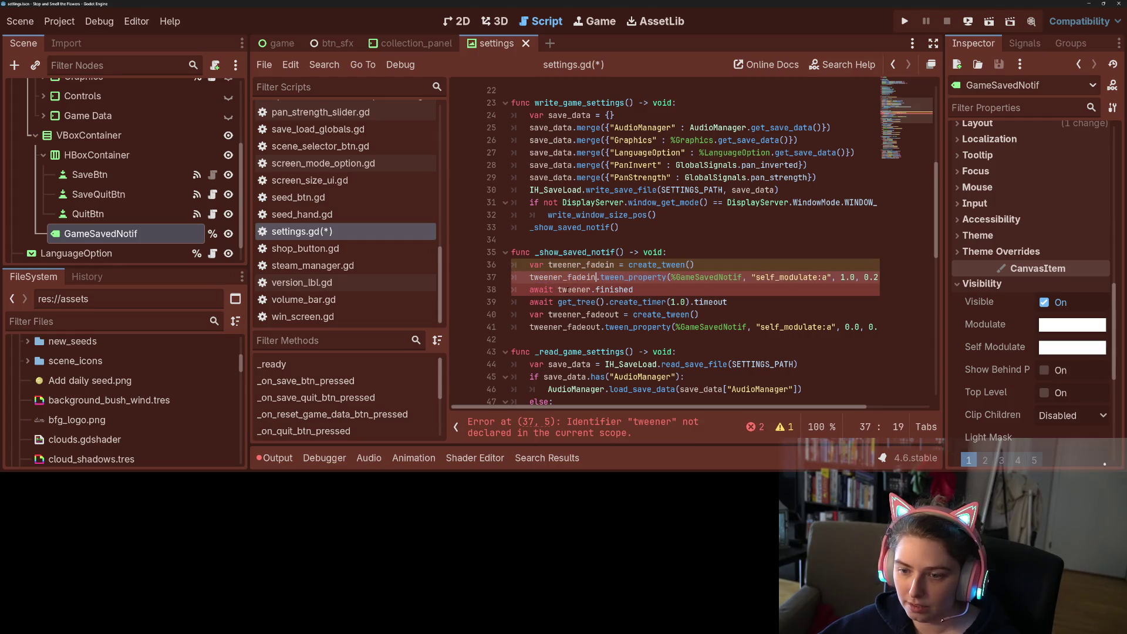
double_click(575, 289)
key(ctrl+v)
key(ctrl+s)
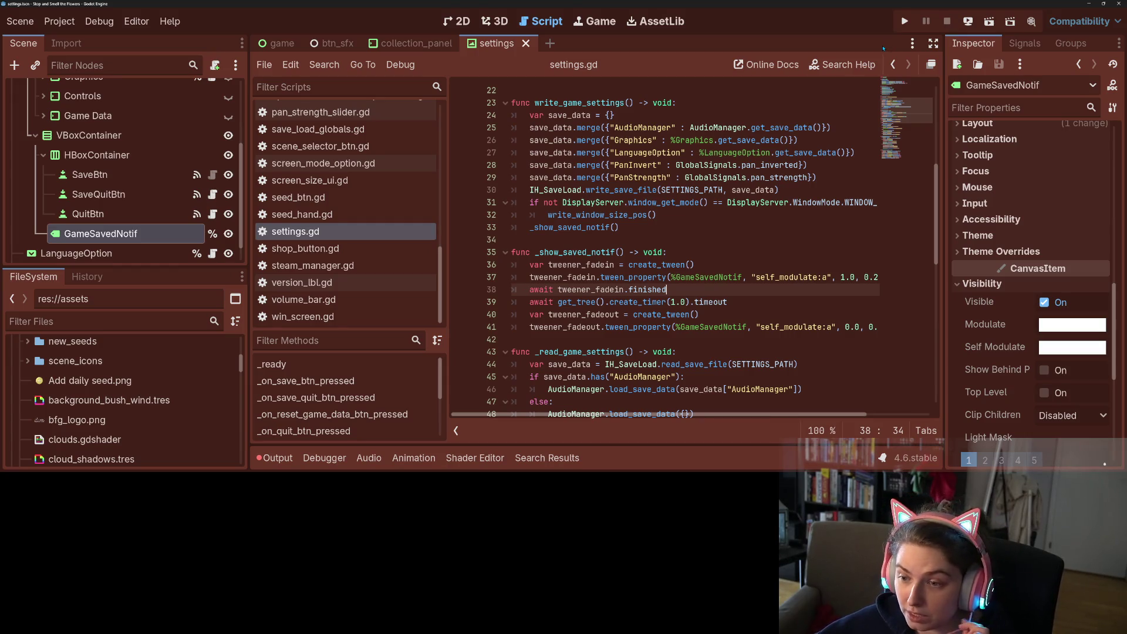
click(905, 21)
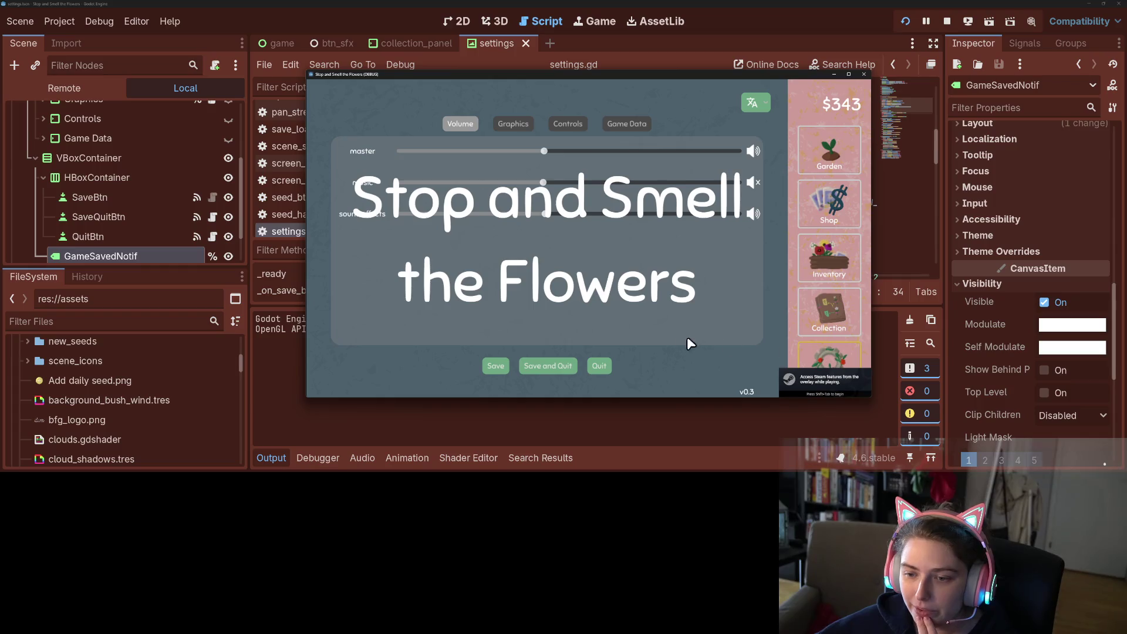
Save in the running game to watch the notice fade in and out, then quit without saving.
click(497, 368)
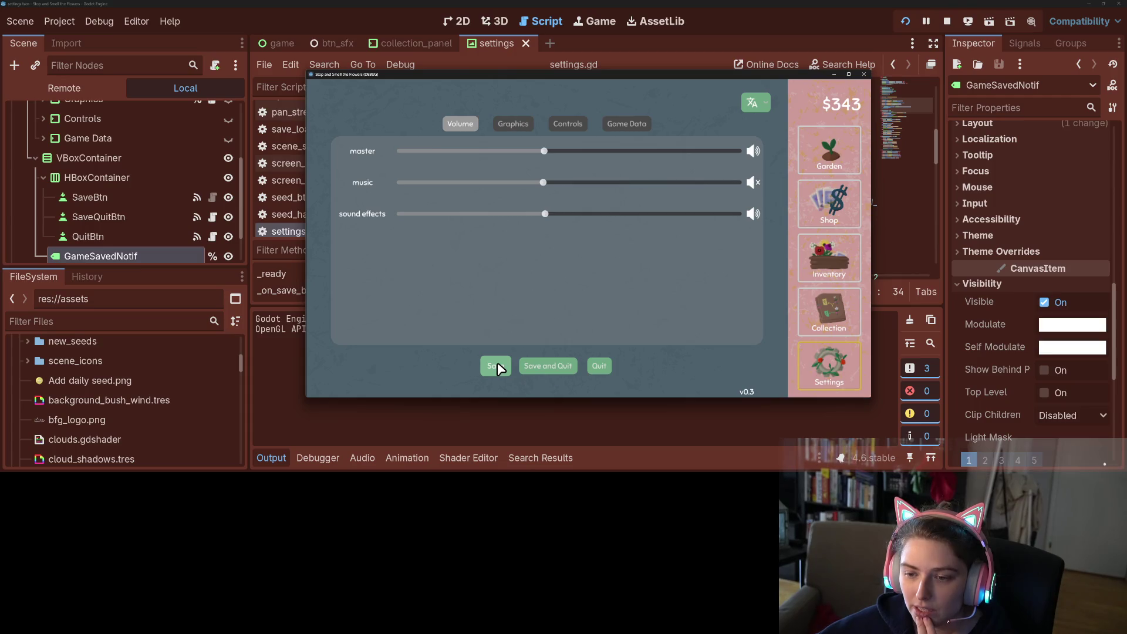
click(863, 75)
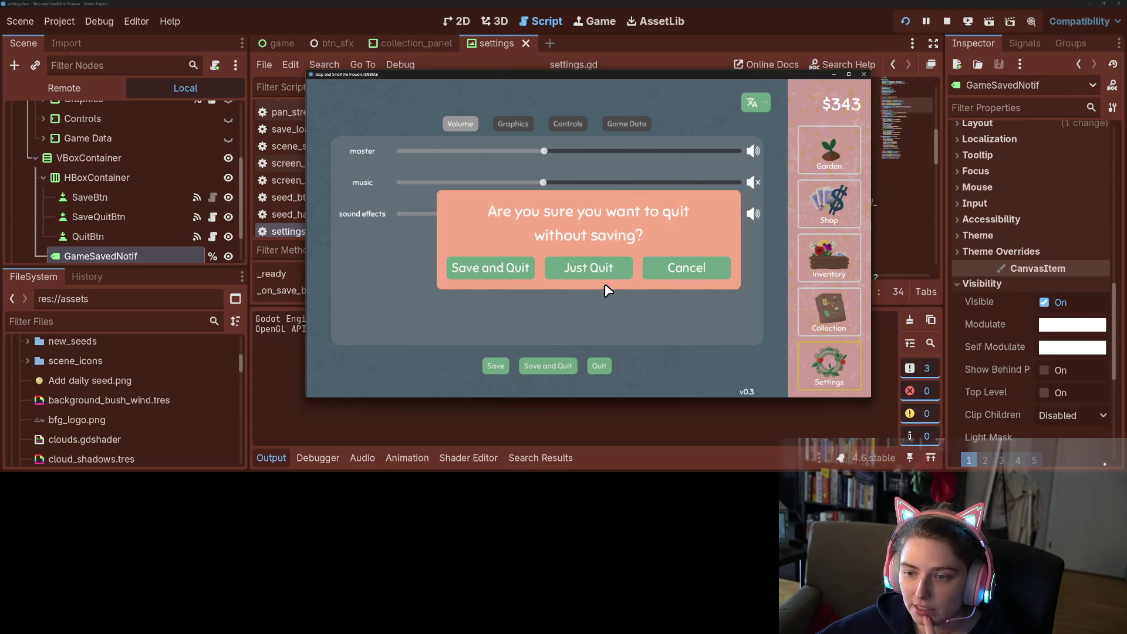
click(604, 276)
scroll(747, 258, down, 4)
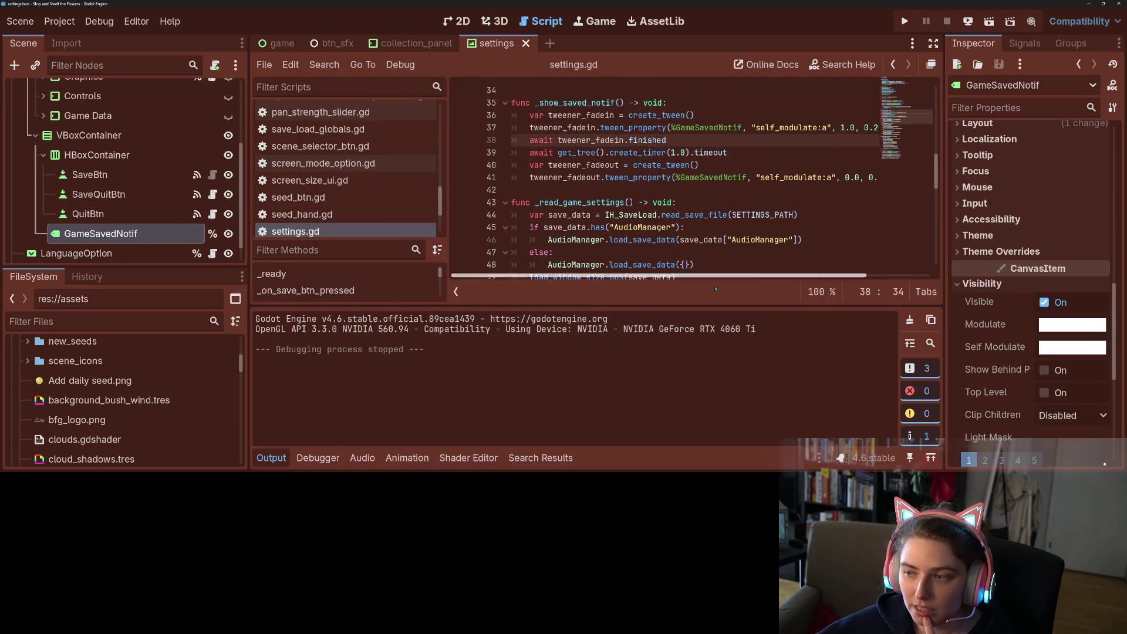
scroll(748, 277, right, 1)
scroll(747, 277, right, 2)
Change the fade-out duration on line 41 from 0.2 to 0.1 and save the script.
click(802, 127)
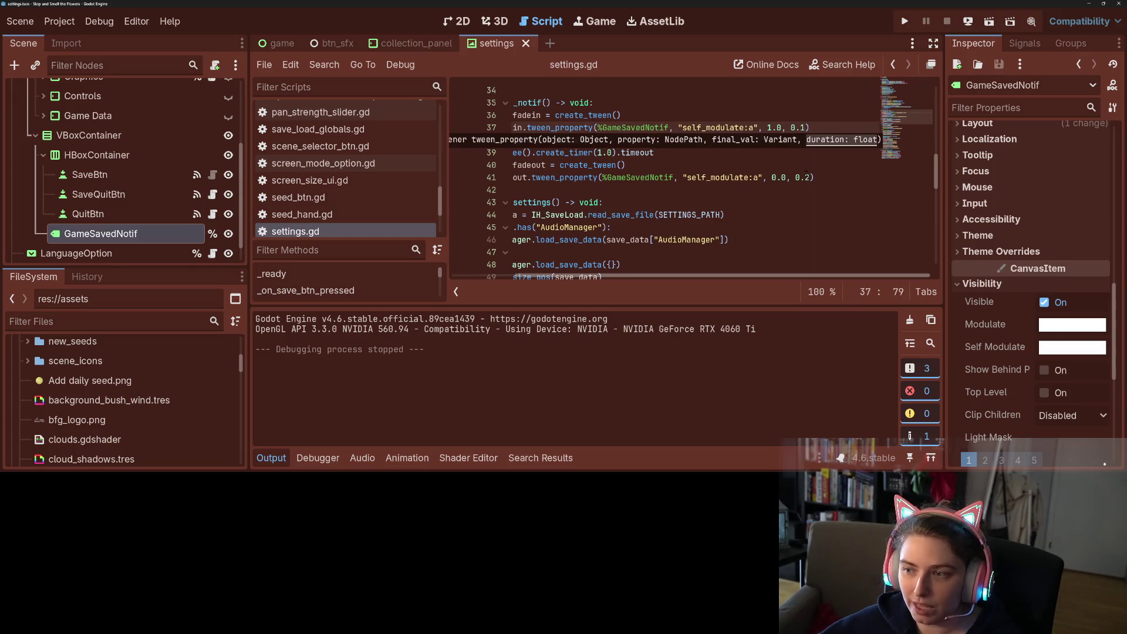
click(808, 178)
key(BackSpace)
text(1)
key(ctrl+s)
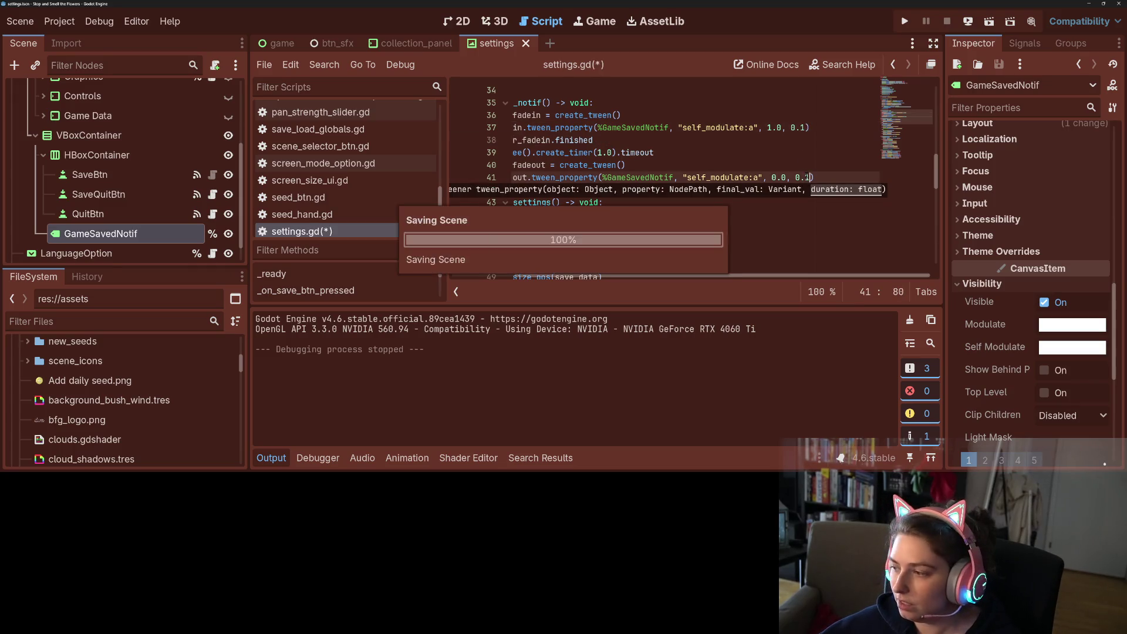
Run the game again, save from Settings to check the notice, then save and quit.
click(904, 22)
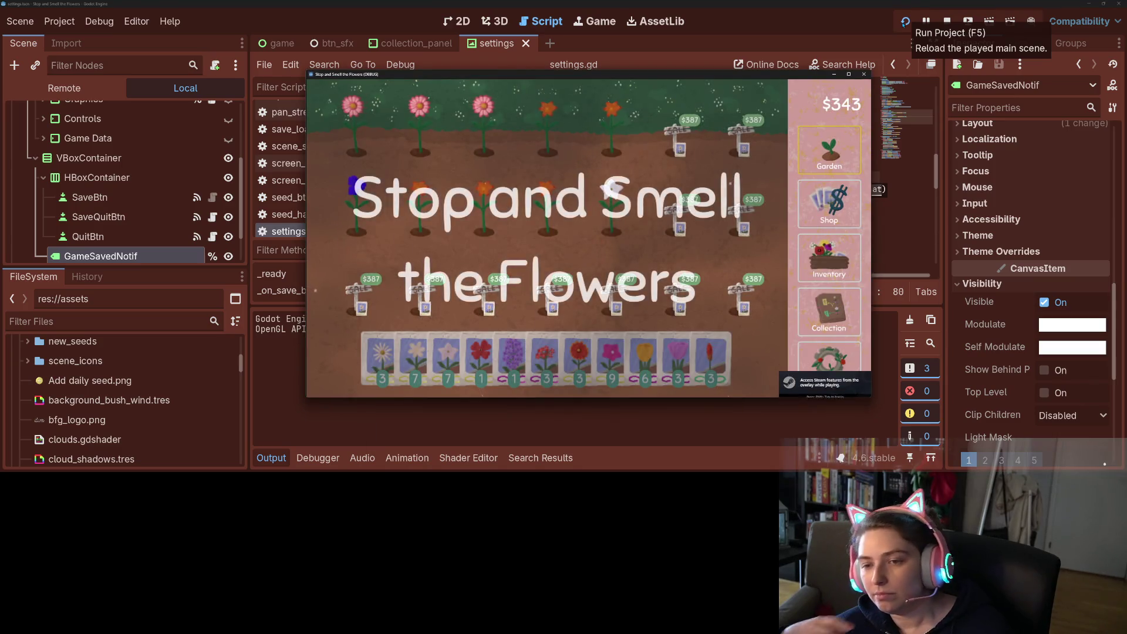
click(828, 351)
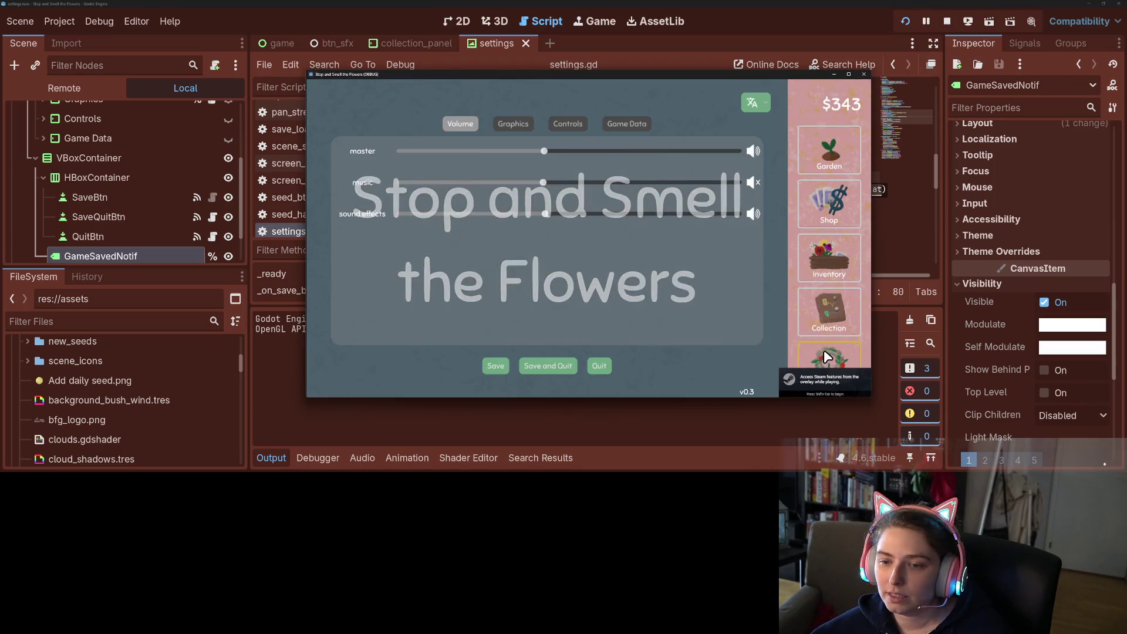
click(496, 368)
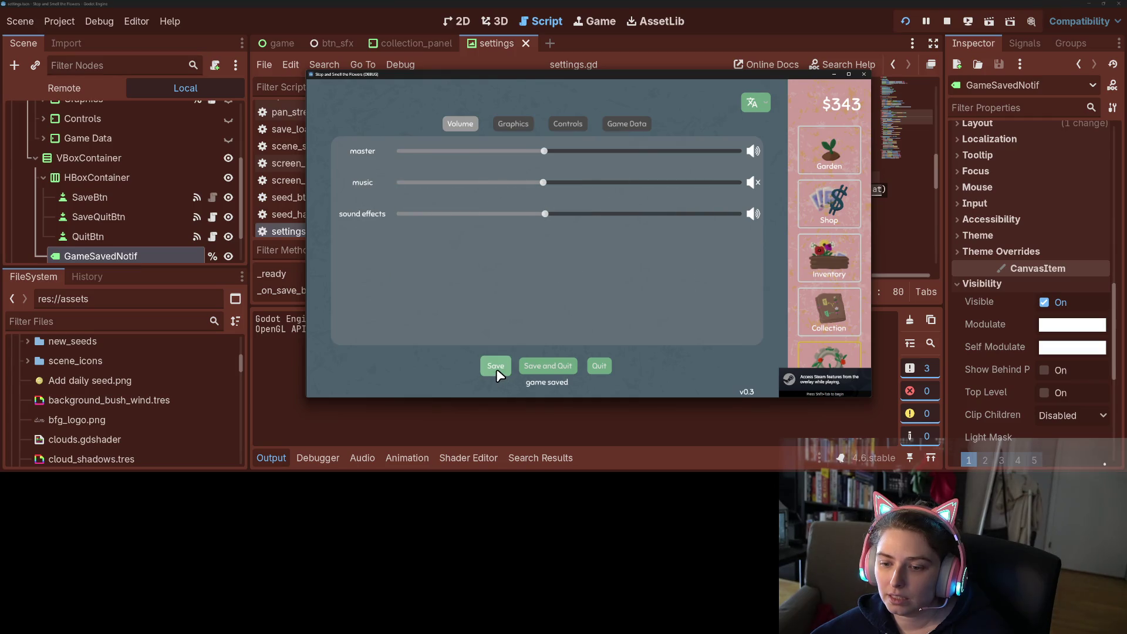
click(526, 367)
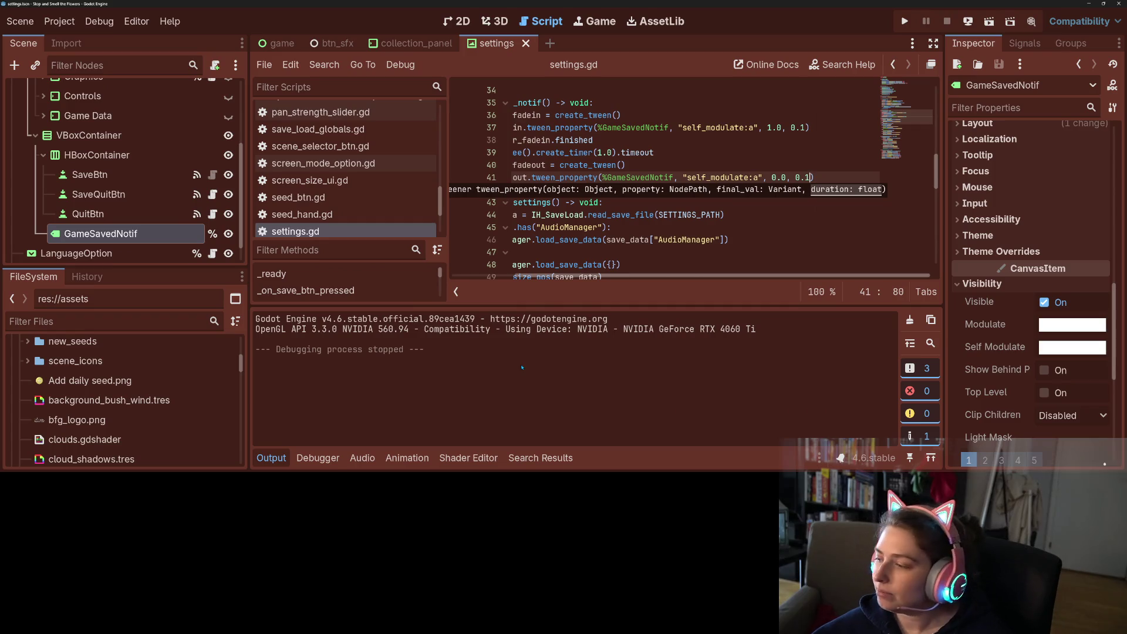
key(Down)
key(Down)
key(Down)
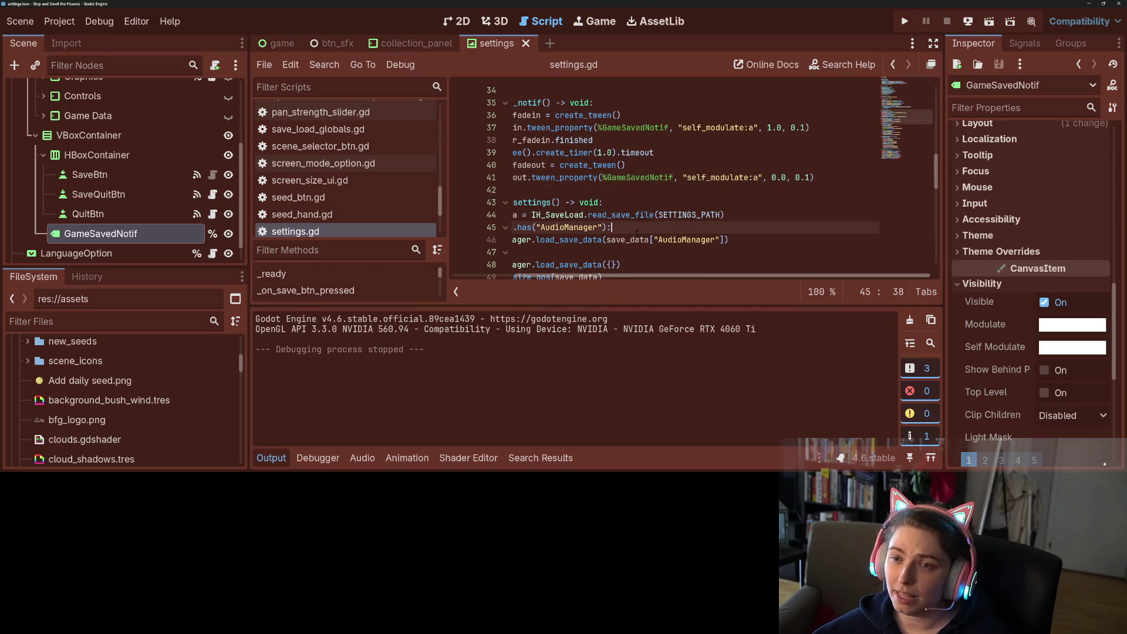
key(ctrl+j)
scroll(618, 418, left, 3)
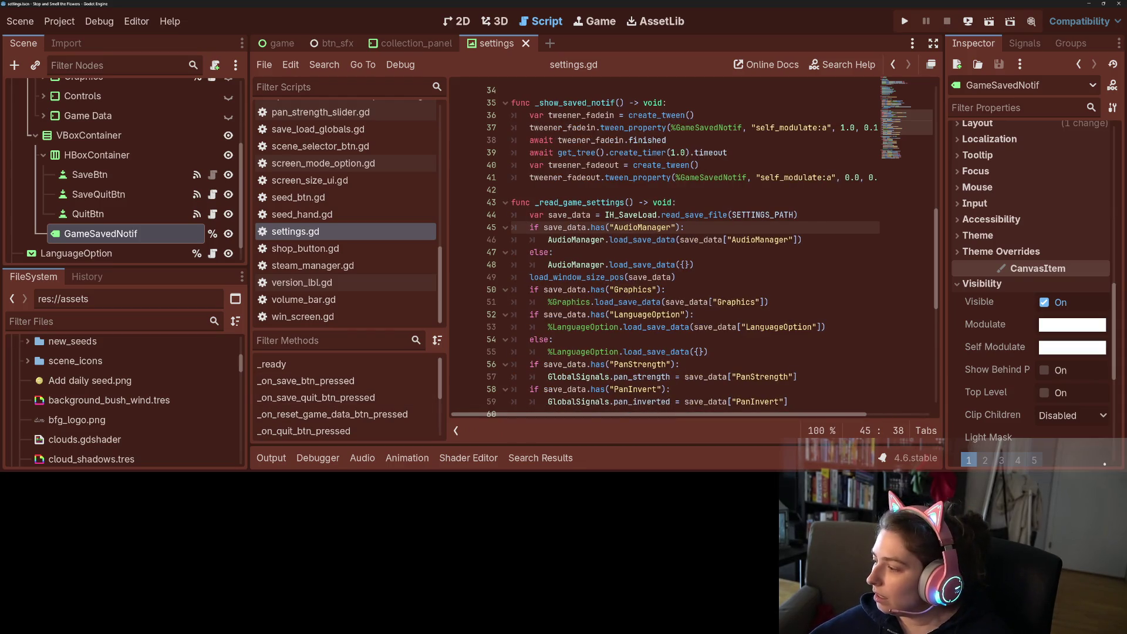
key(alt+Tab)
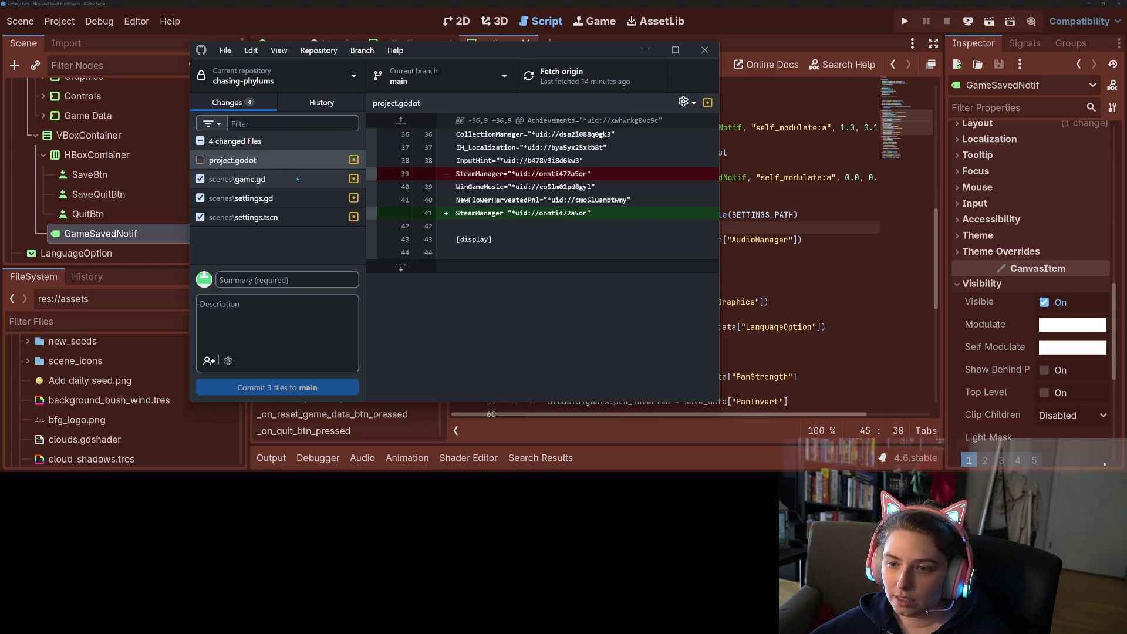
Review the diffs for game.gd, settings.gd and settings.tscn.
click(296, 181)
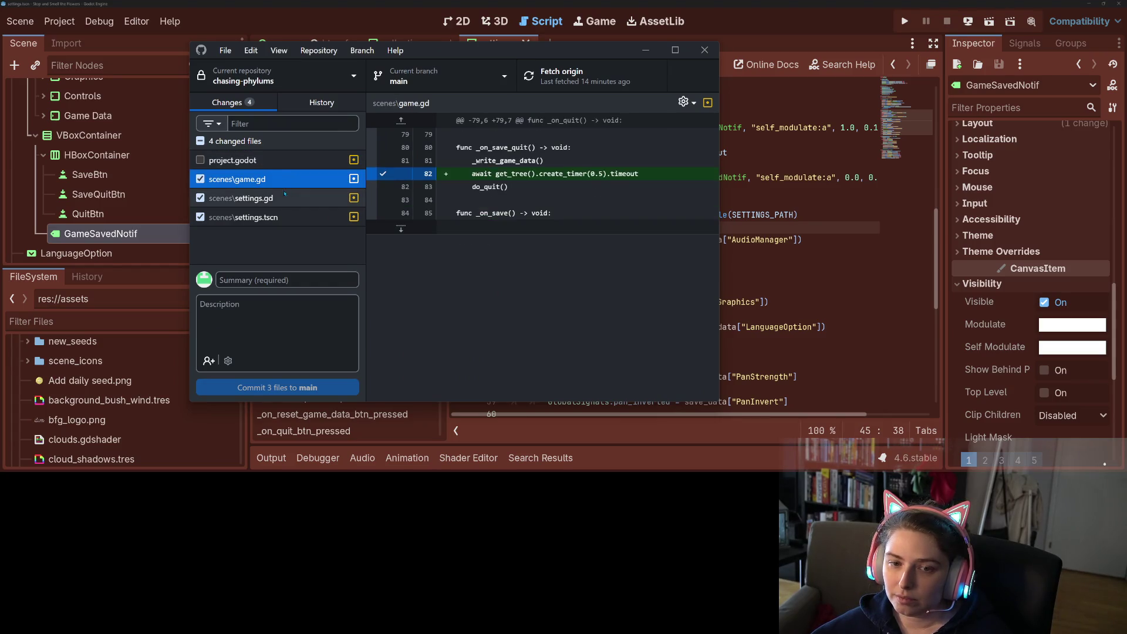
click(286, 199)
click(284, 220)
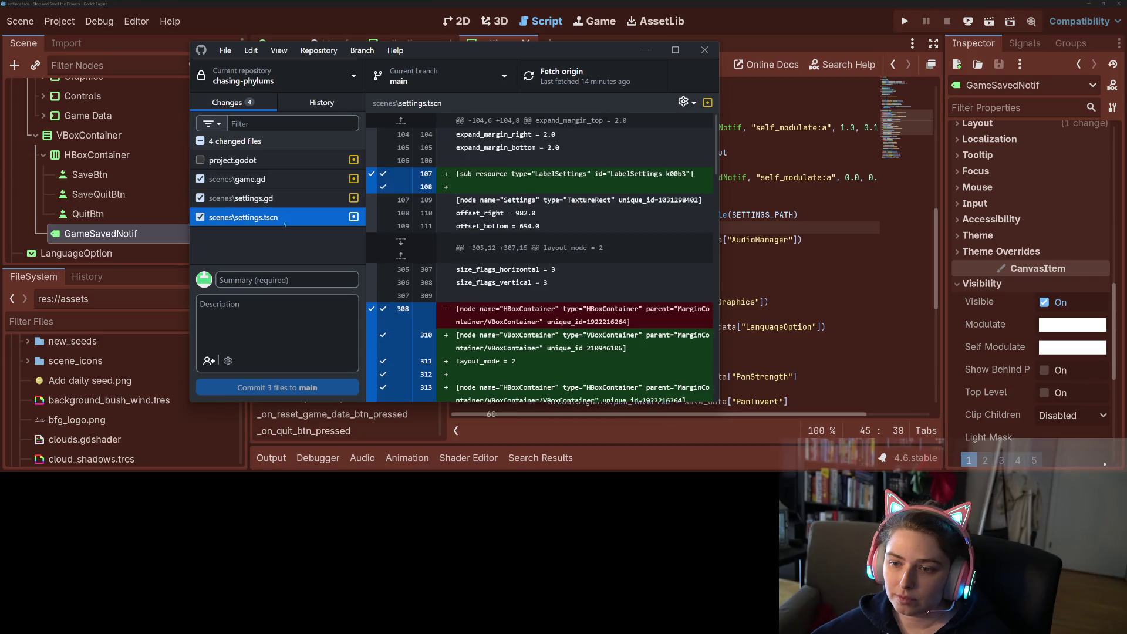
scroll(540, 258, down, 15)
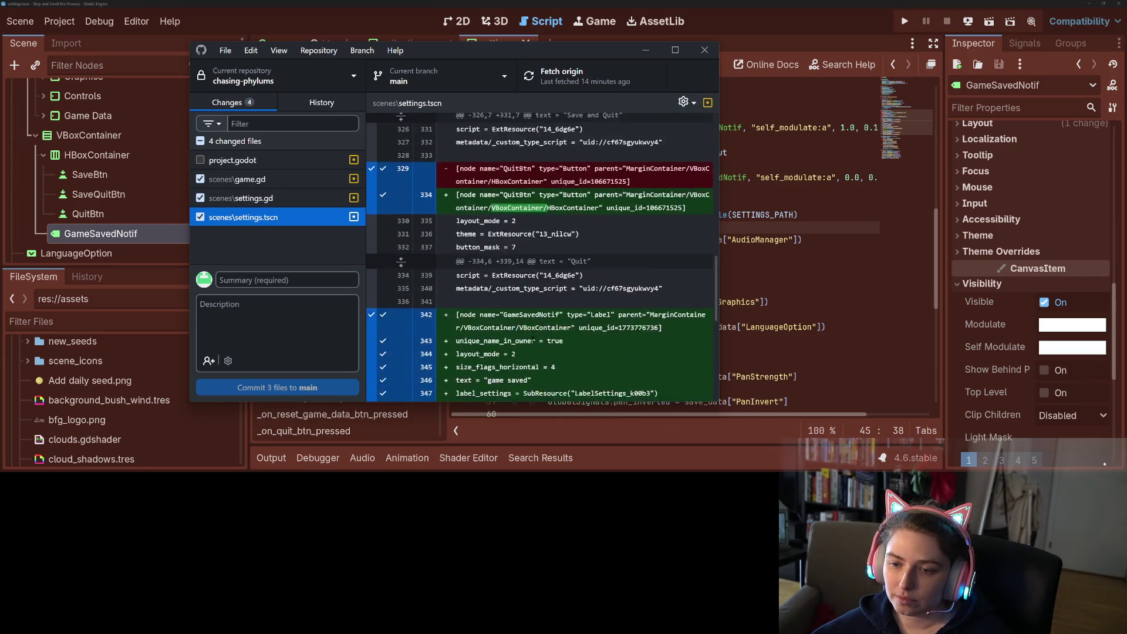
Commit the three files to main as 'adds save notification' and push to origin.
click(288, 280)
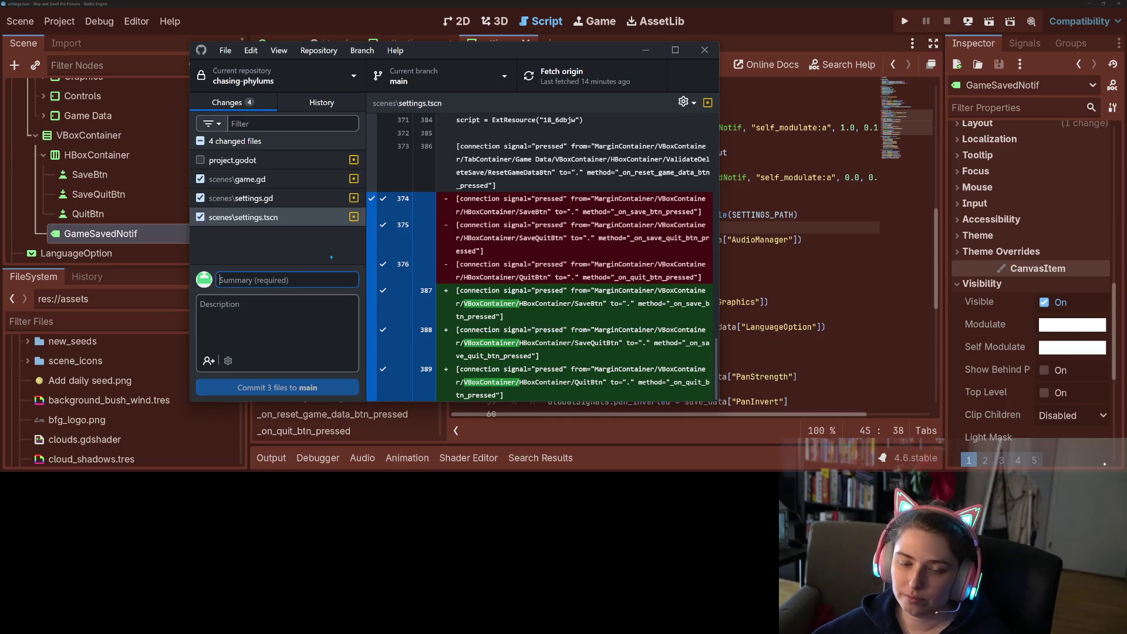
text(adds)
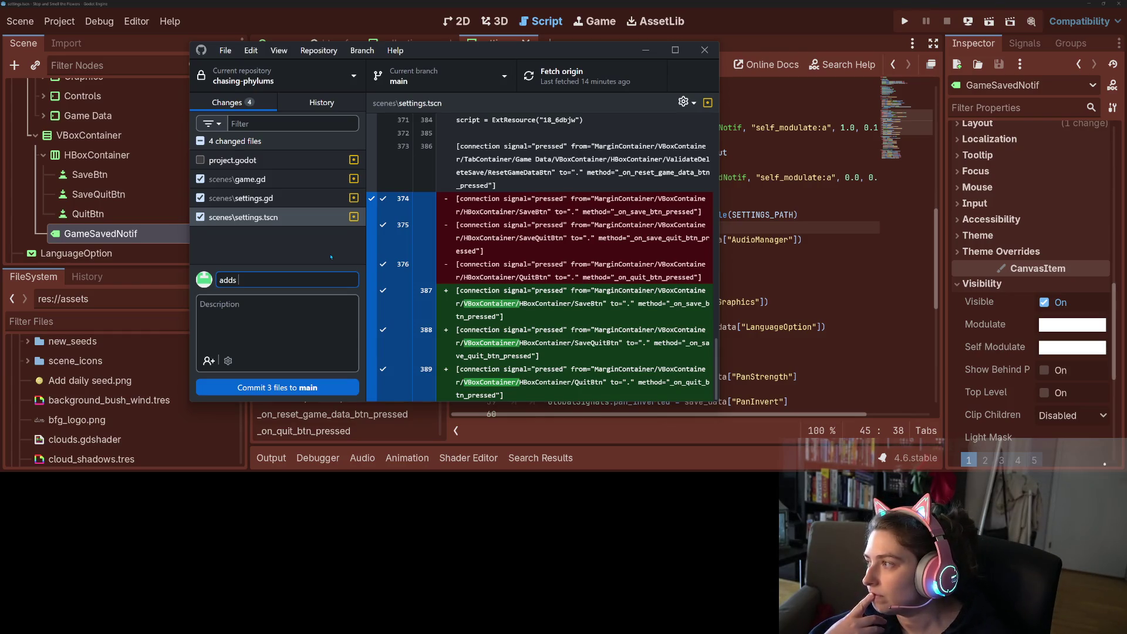
text(save notification)
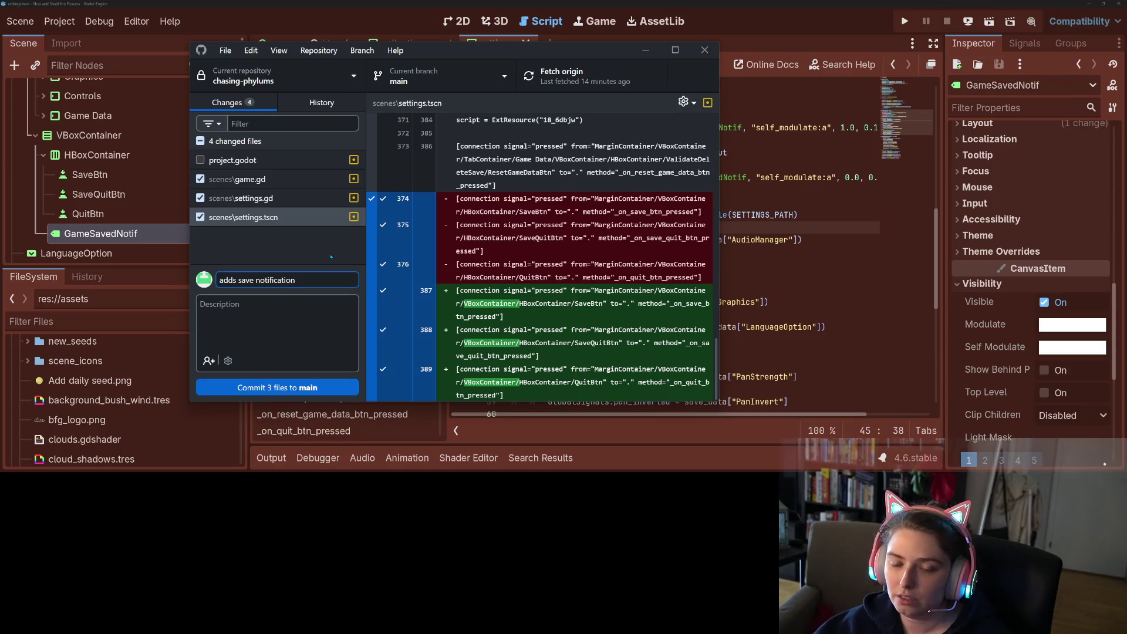
text( in settings)
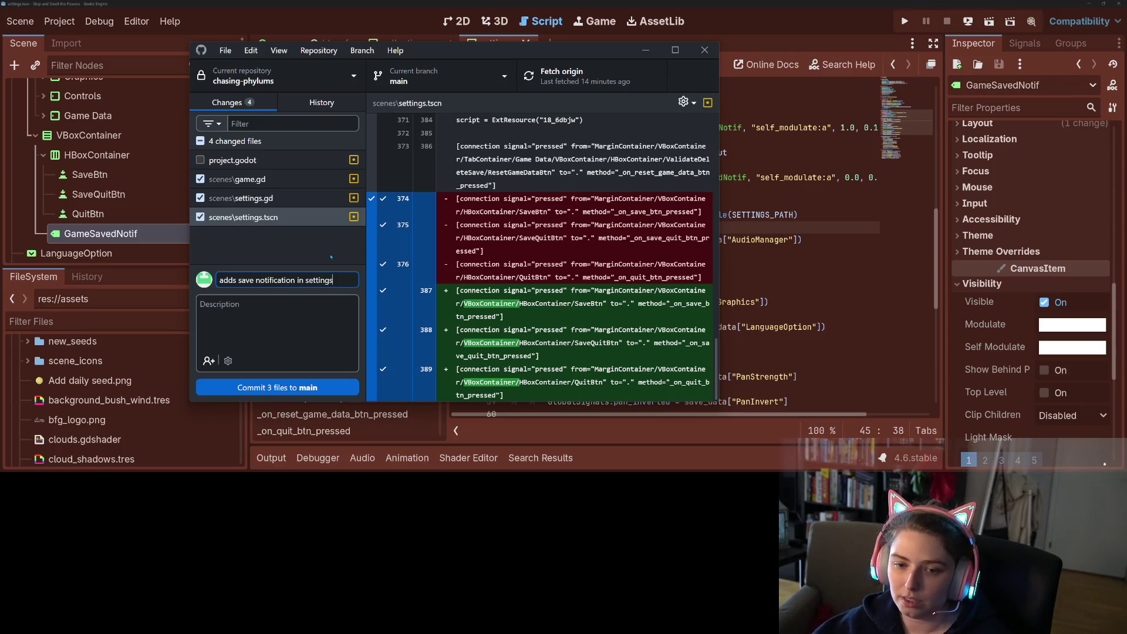
key(ctrl+shift+Left)
key(ctrl+shift+Left)
key(ctrl+shift+Left)
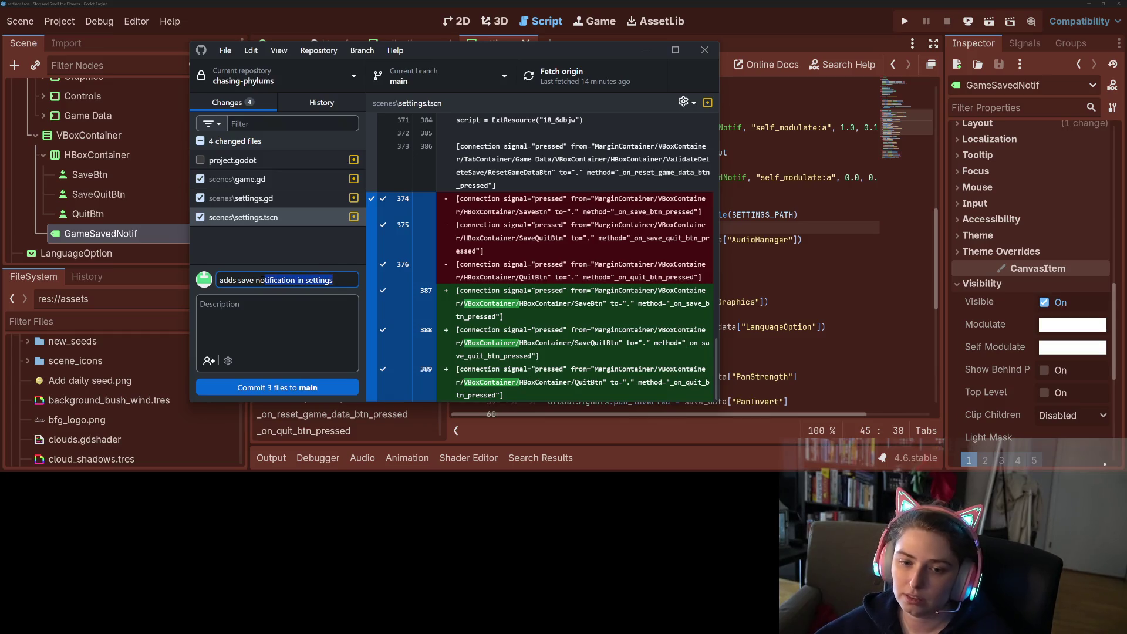
key(ctrl+shift+Right)
key(BackSpace)
key(ctrl+Return)
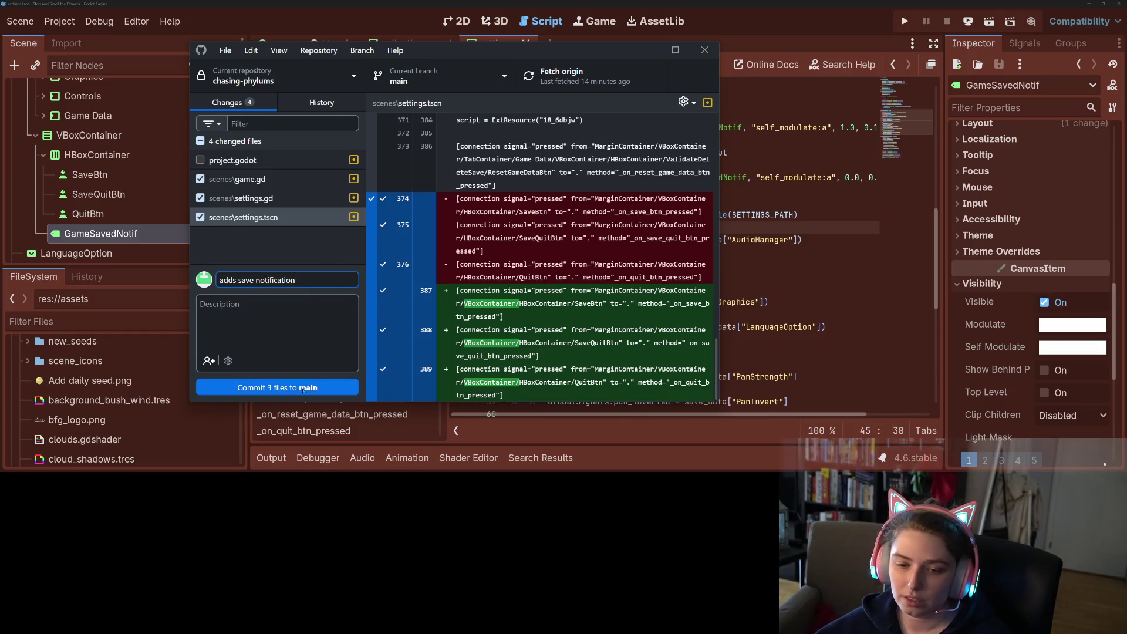
click(625, 88)
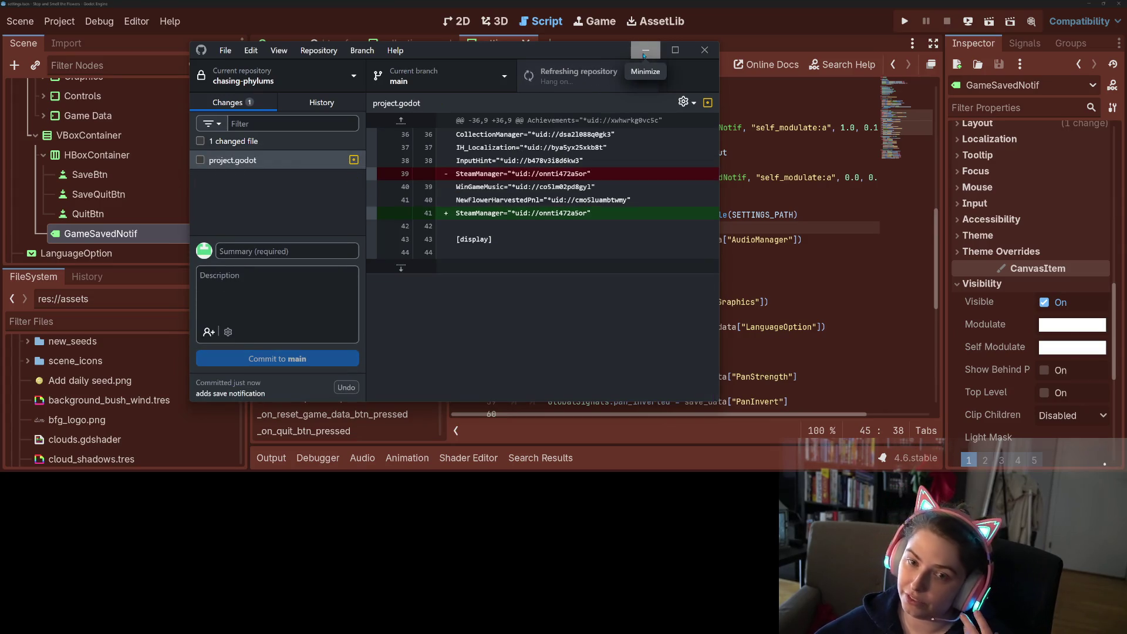
click(644, 53)
Return to the settings script in Godot, then switch to the browser's Localization Sheet.
click(697, 282)
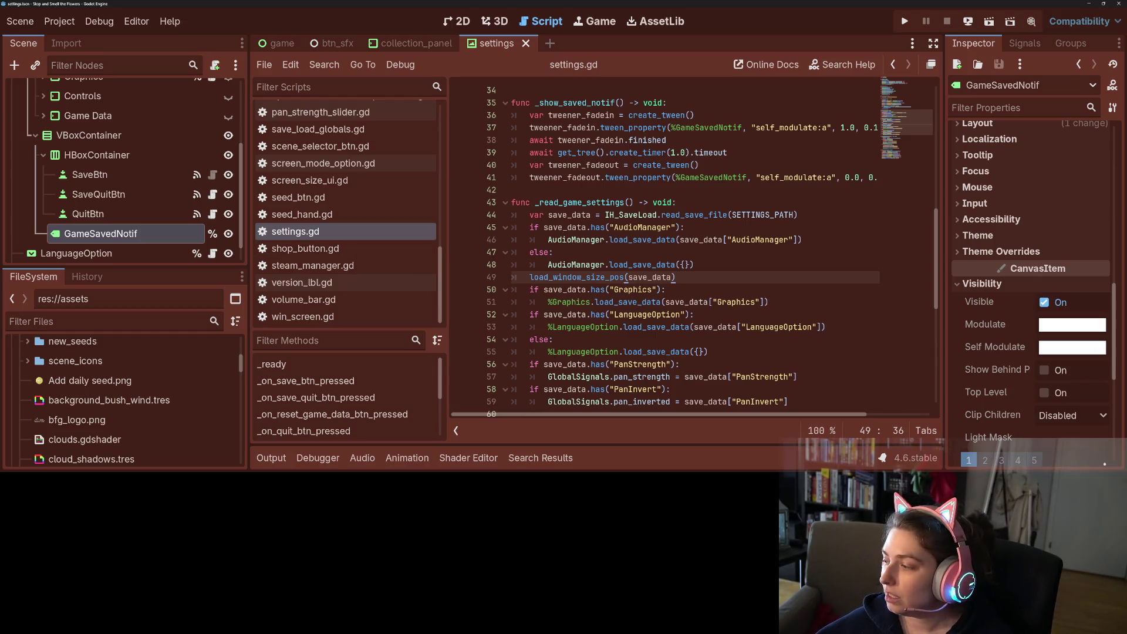
key(alt+Tab)
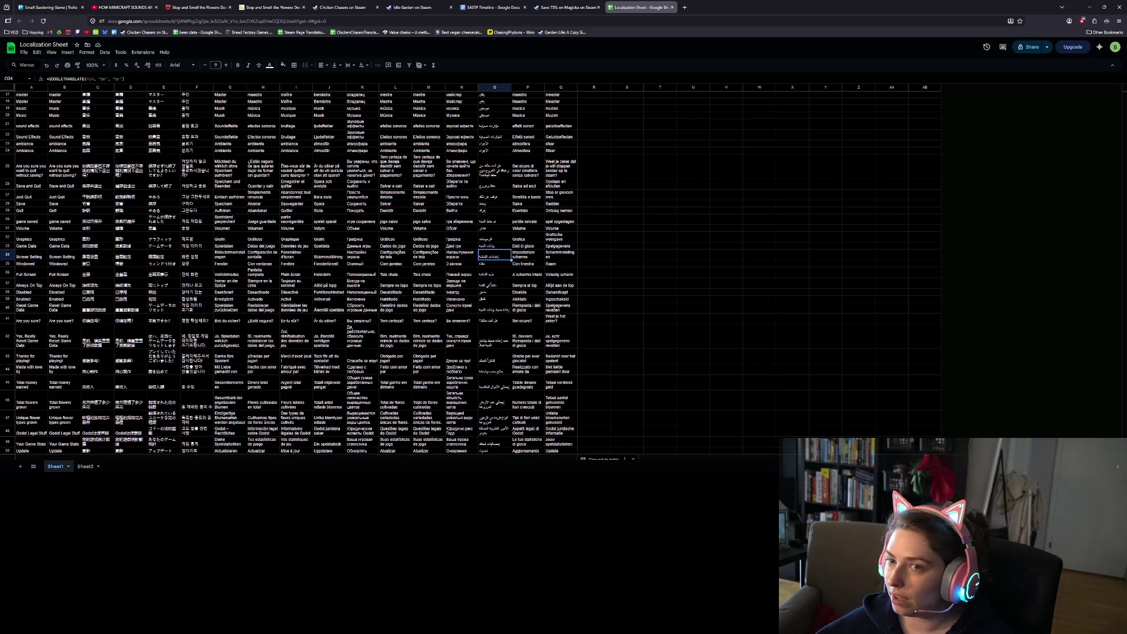
Move the save-feedback card to Done and put the settings sfx card atop To Do Today.
click(50, 7)
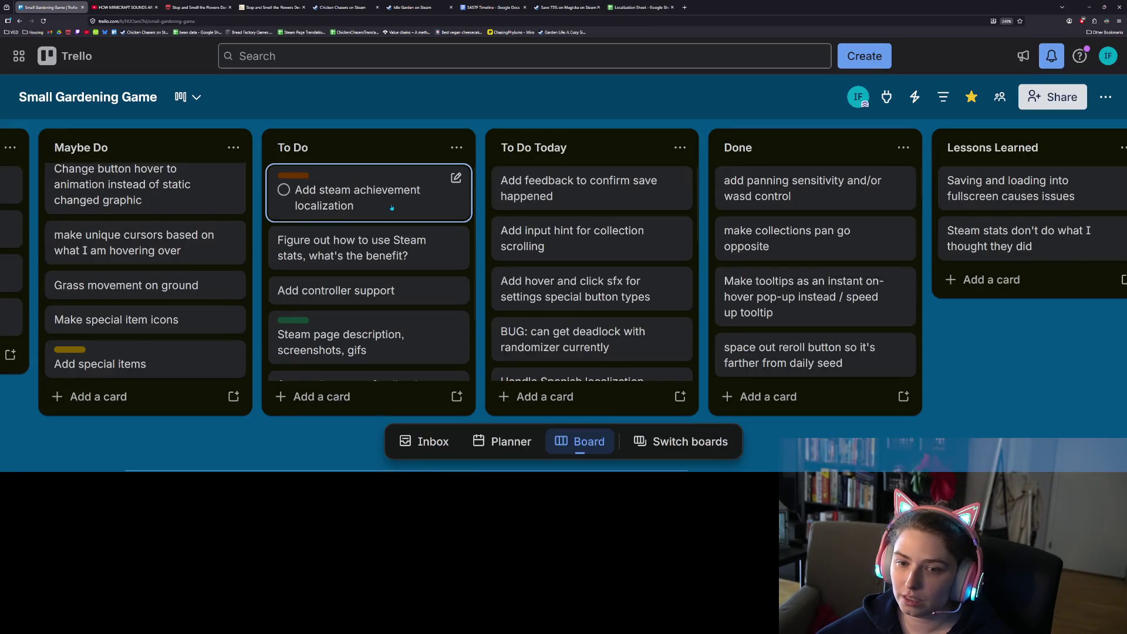
drag(503, 178, 738, 192)
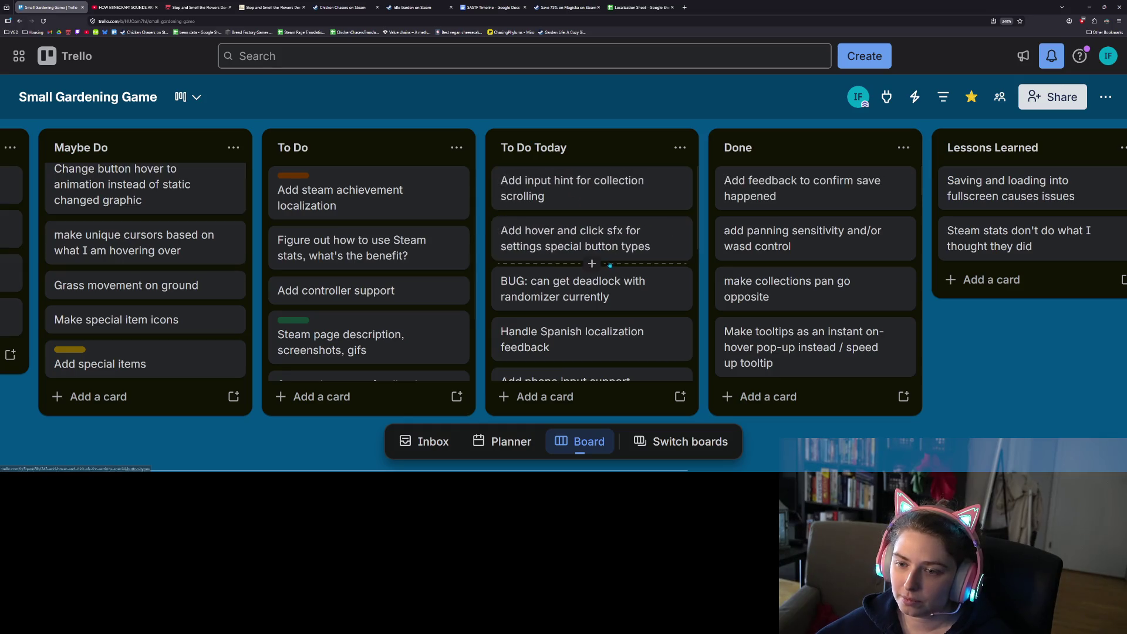
drag(621, 247, 622, 204)
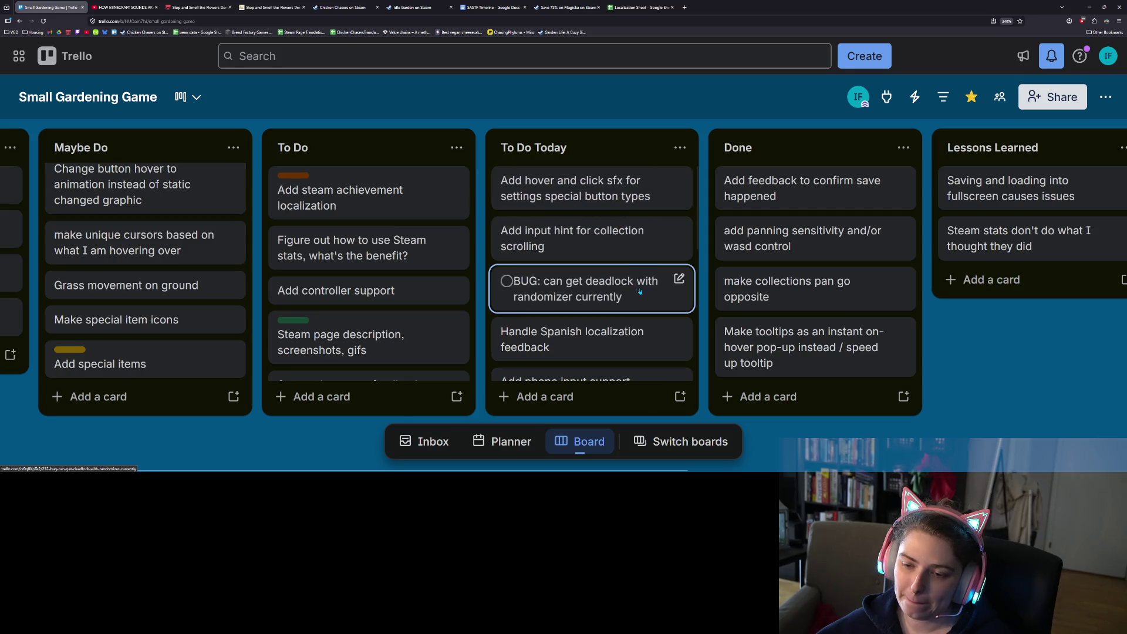
Move the input-hint card below the BUG card and look over the board.
scroll(637, 281, down, 1)
mouse_move(637, 238)
mouse_down()
mouse_move(642, 317)
mouse_move(638, 298)
mouse_up()
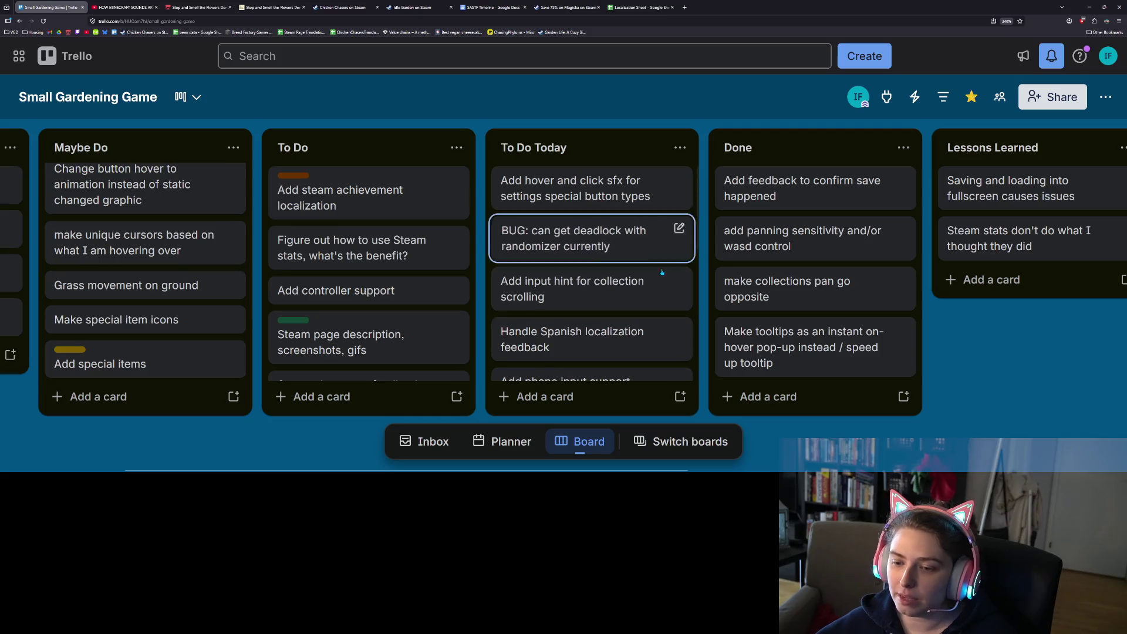
scroll(640, 253, down, 2)
scroll(635, 304, up, 1)
scroll(634, 305, down, 1)
scroll(635, 304, down, 1)
scroll(643, 282, up, 3)
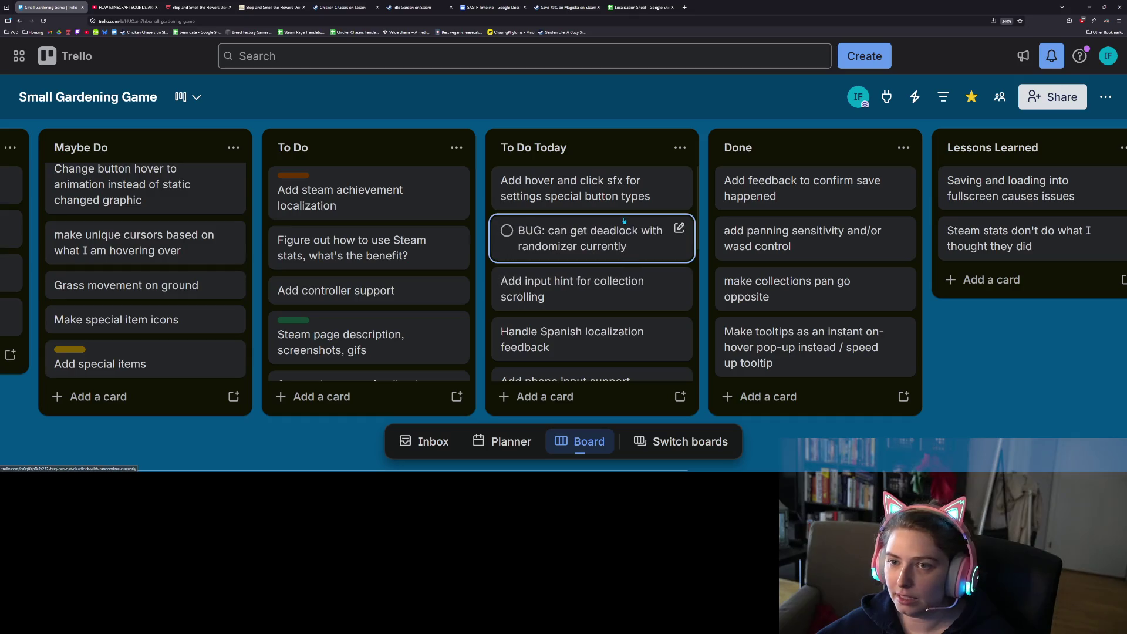
click(494, 7)
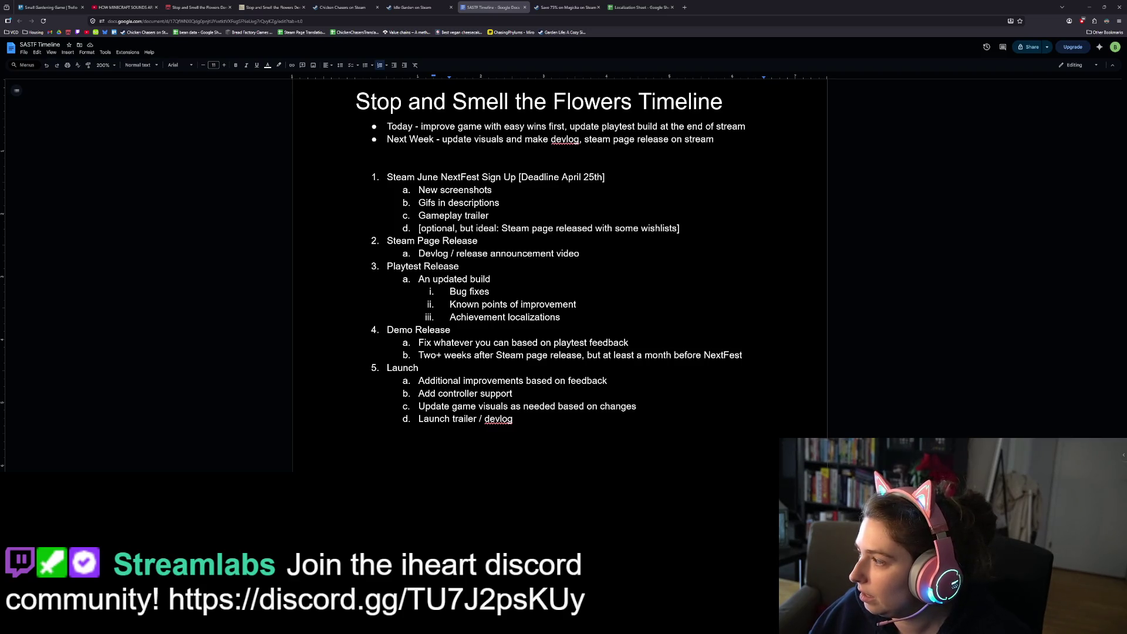
Drag the Discord window over the timeline document and scroll its channel sidebar.
drag(1126, 56, 327, 59)
scroll(306, 194, up, 2)
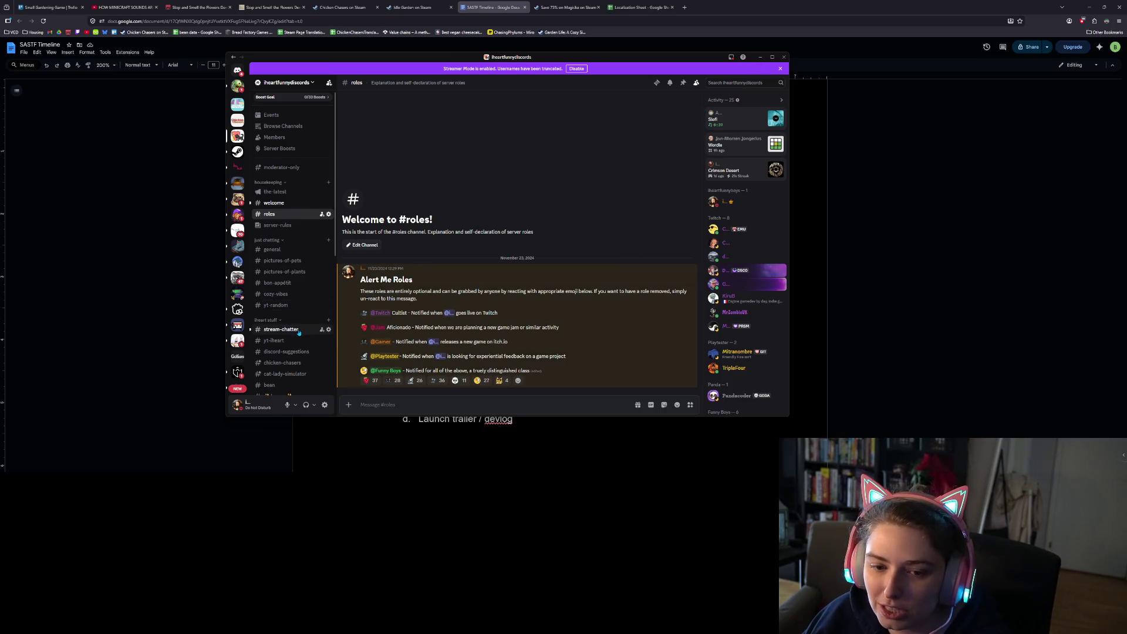
Browse the pictures-of-pets, bon-appétit and cozy-vibes Discord channels, then minimize Discord.
scroll(298, 333, down, 1)
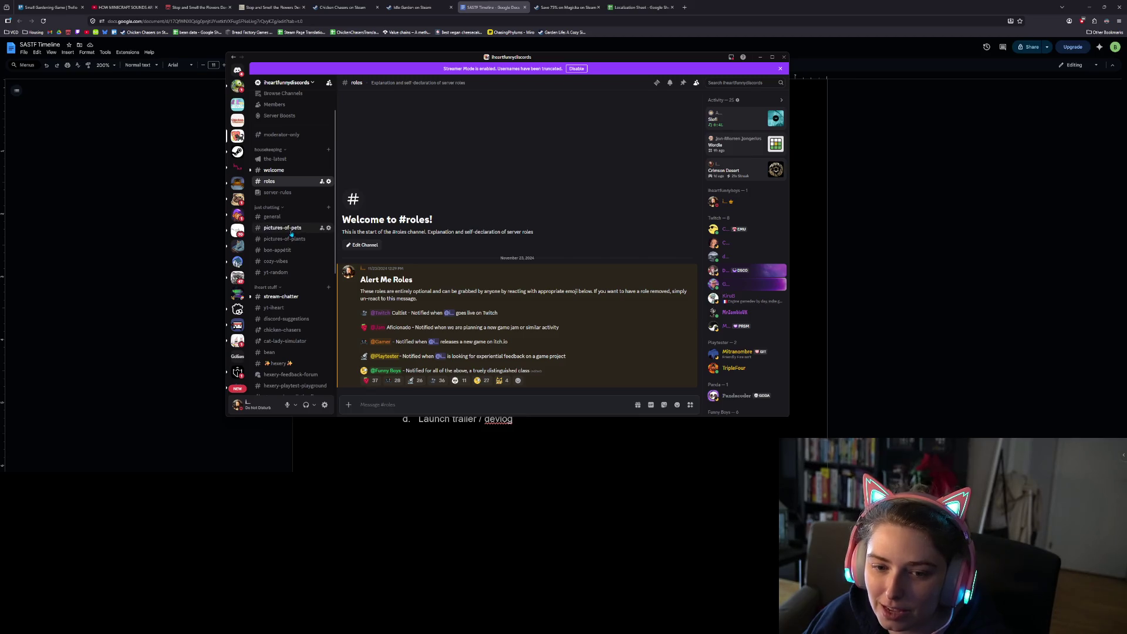
click(291, 234)
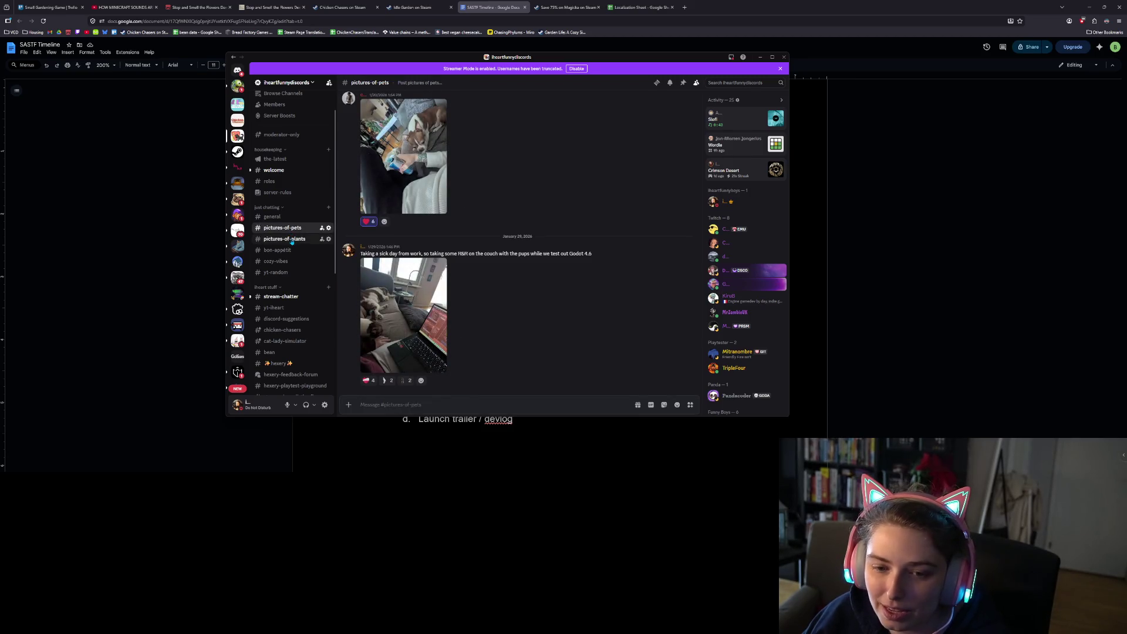
scroll(438, 297, up, 4)
scroll(438, 298, up, 10)
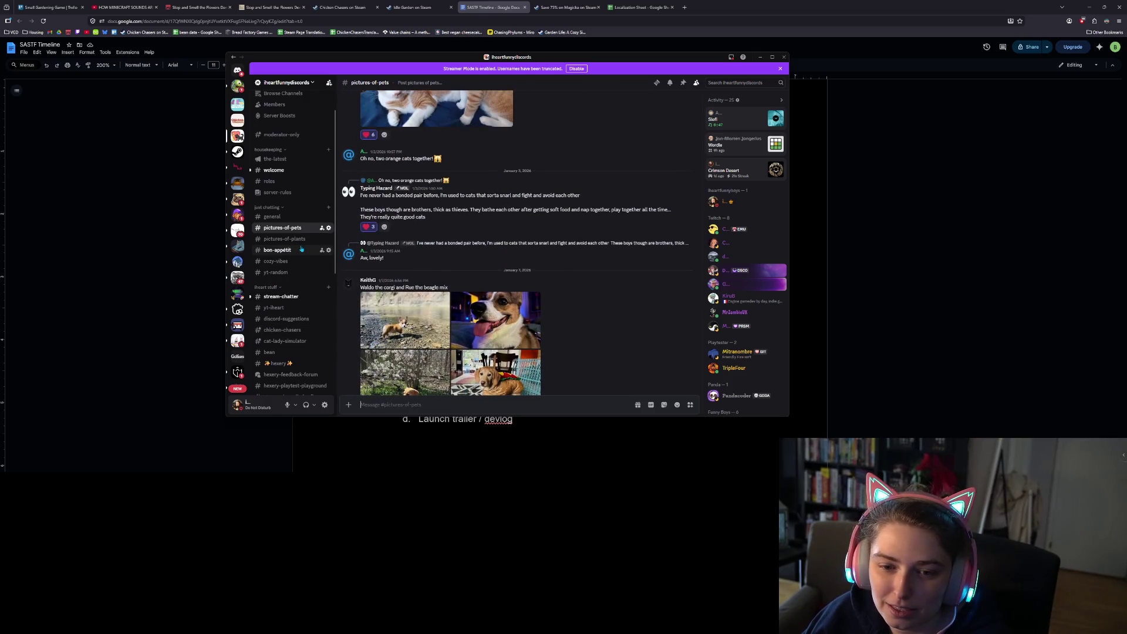
click(277, 250)
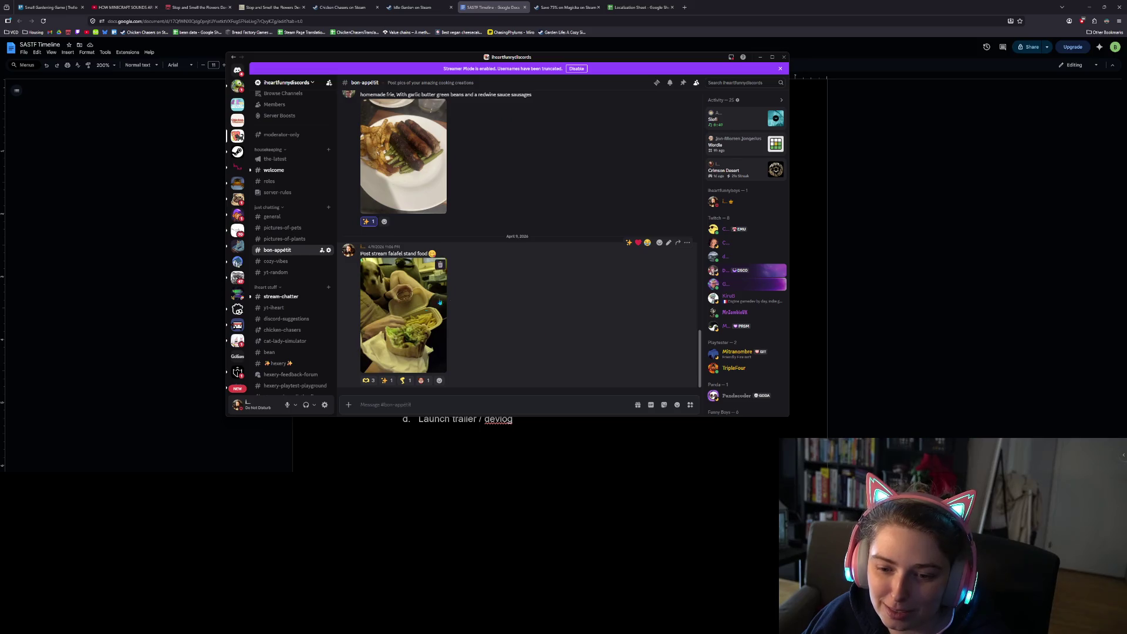
scroll(481, 343, up, 4)
scroll(491, 347, up, 6)
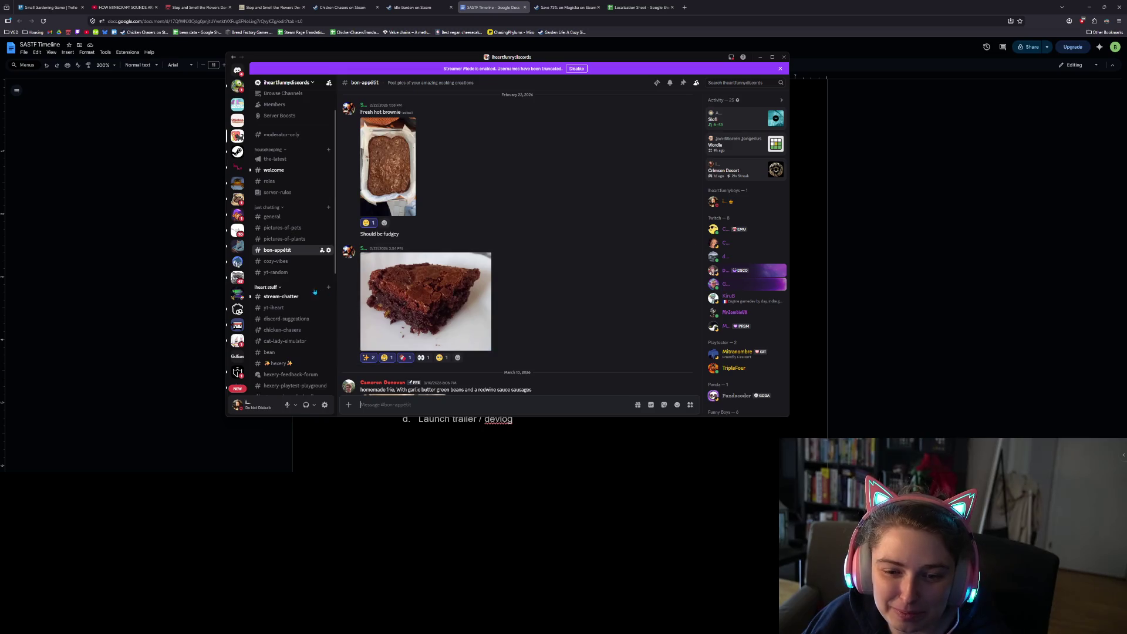
click(276, 261)
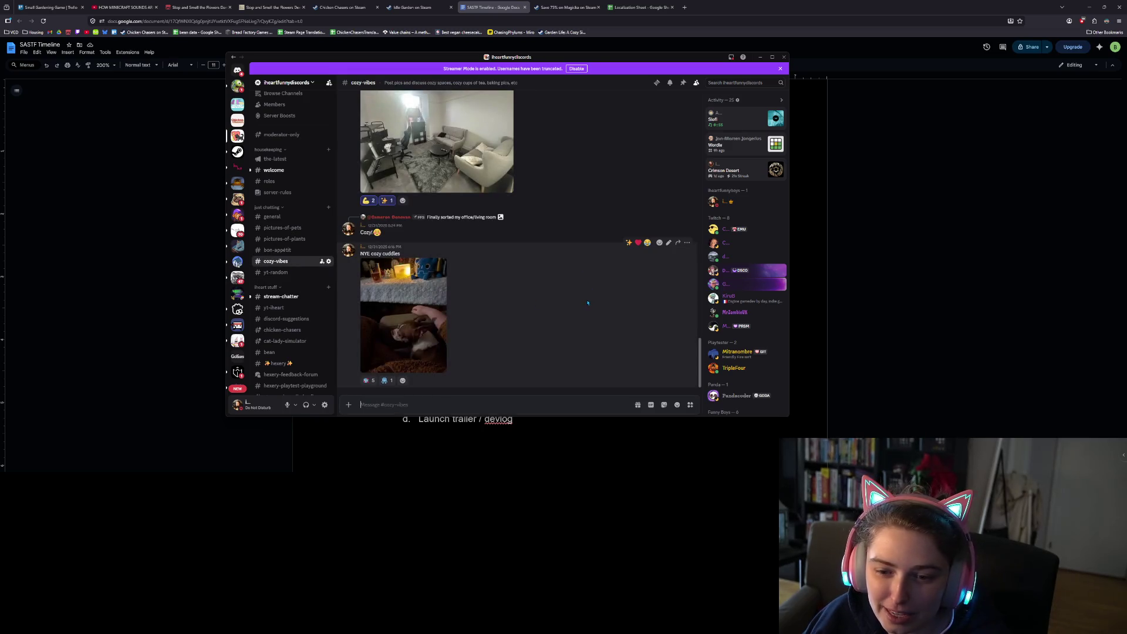
scroll(563, 320, up, 3)
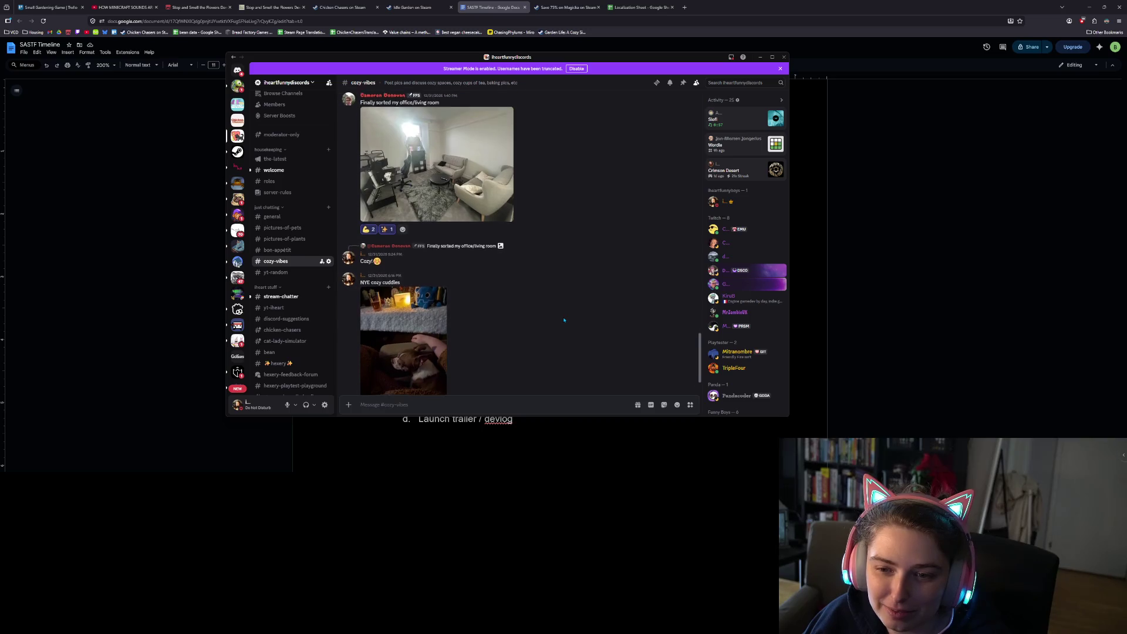
scroll(563, 320, up, 3)
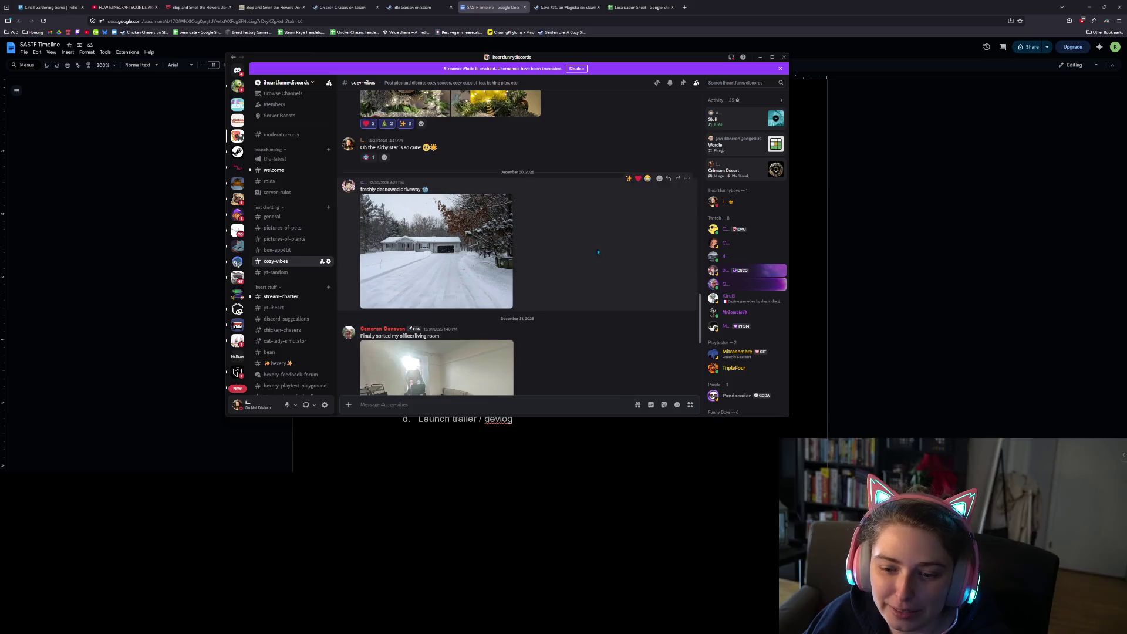
scroll(455, 318, down, 3)
scroll(582, 343, down, 2)
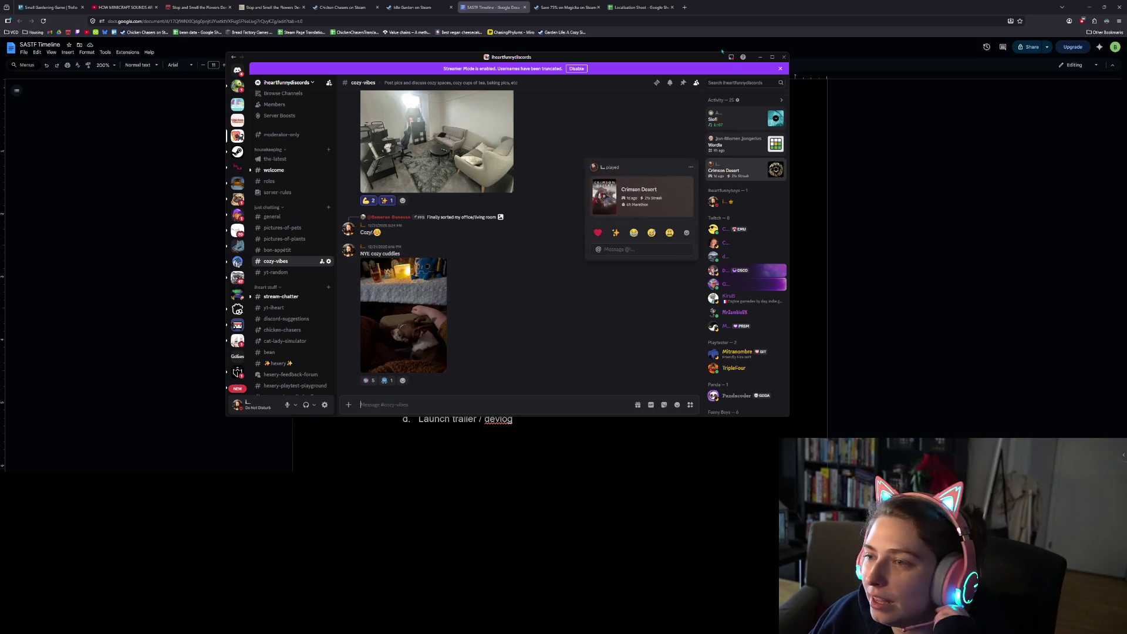
click(761, 58)
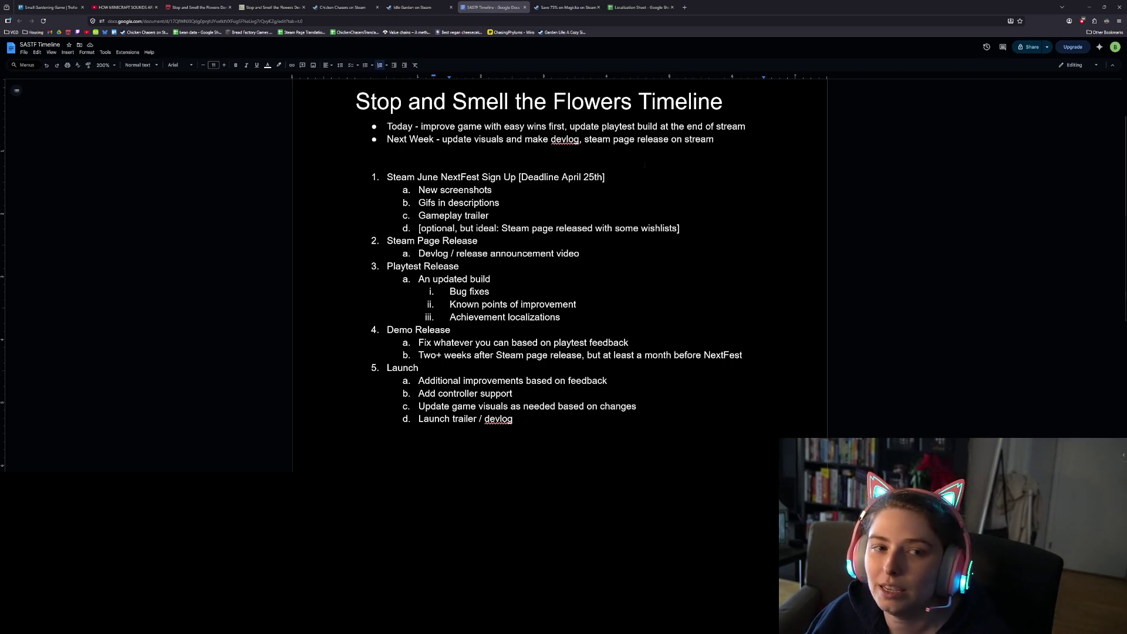
Check the settings sfx card in Trello's To Do Today, then return to Godot's settings.gd.
click(60, 6)
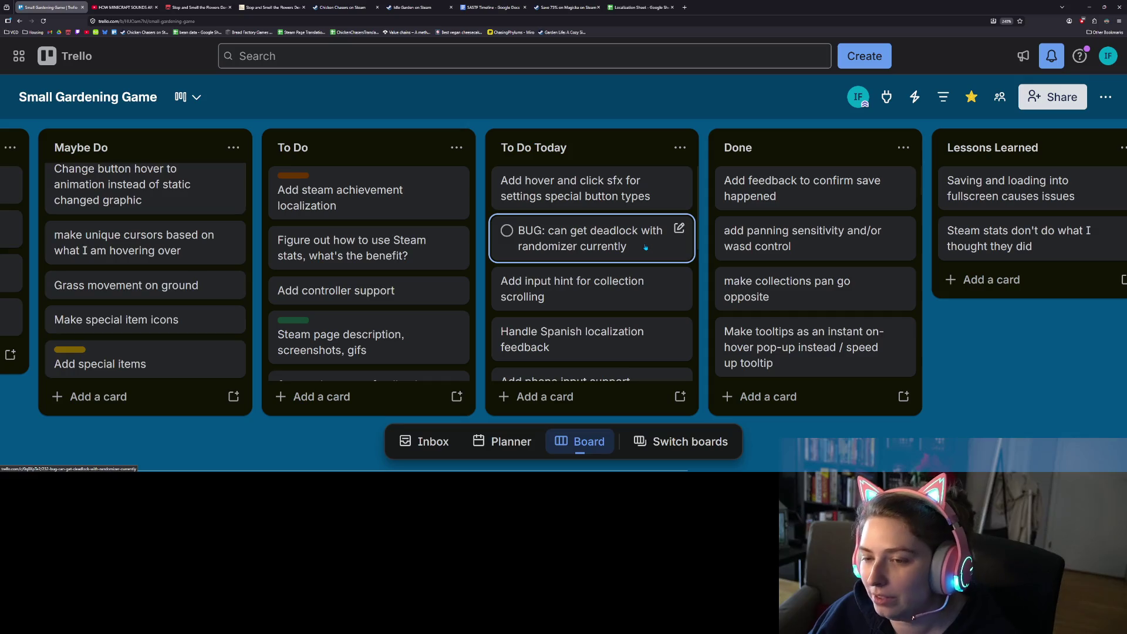
key(alt+Tab)
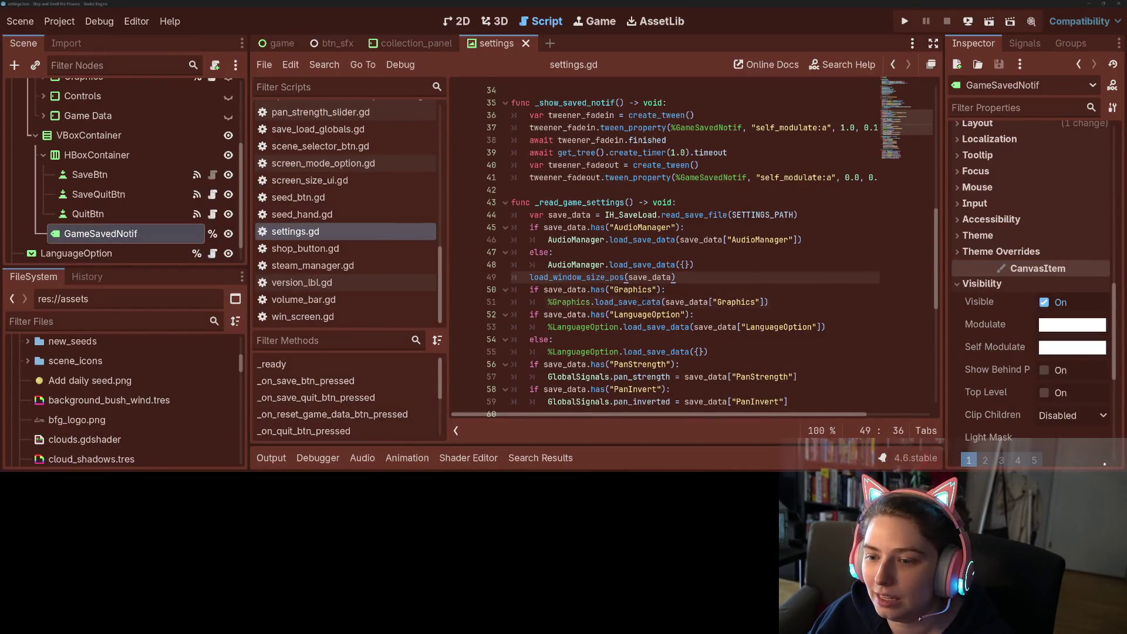
Correct load_save_cata to load_save_data on line 51 of settings.gd.
click(645, 301)
key(BackSpace)
text(d)
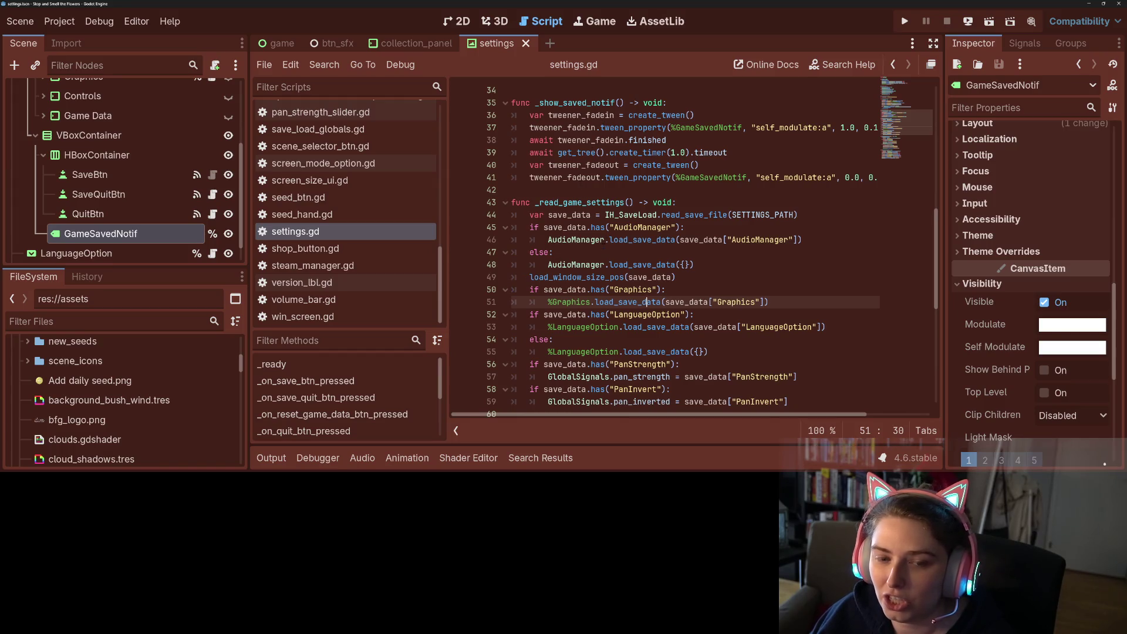
Expand Graphics in the scene tree, enlarge the panel, and open ScreenSettingValue's script.
scroll(147, 209, up, 4)
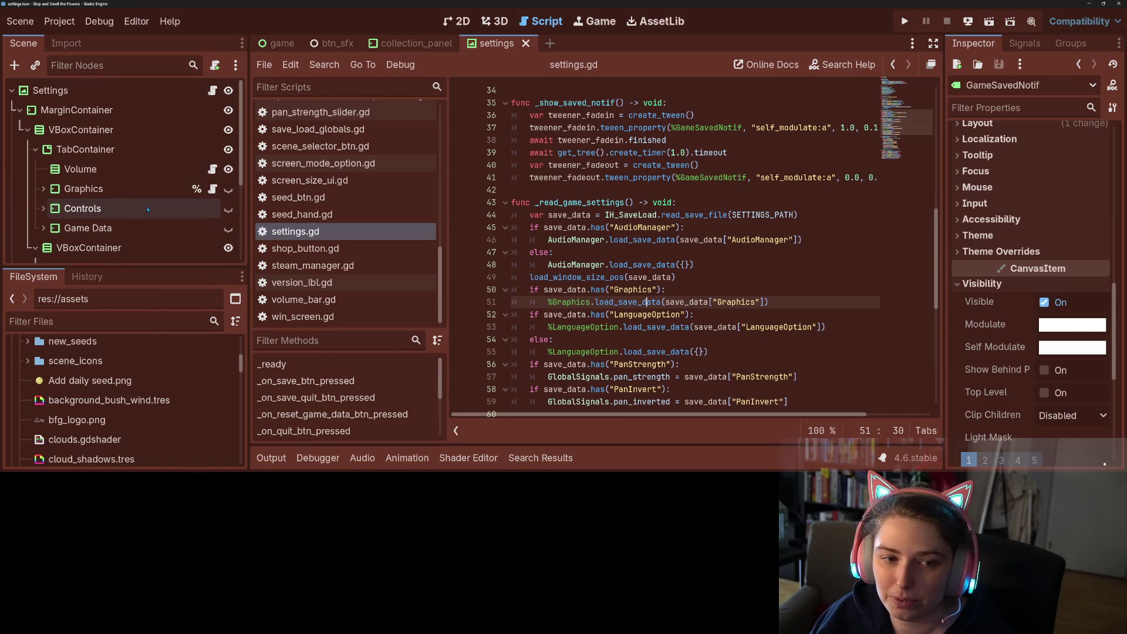
click(44, 188)
scroll(89, 215, down, 3)
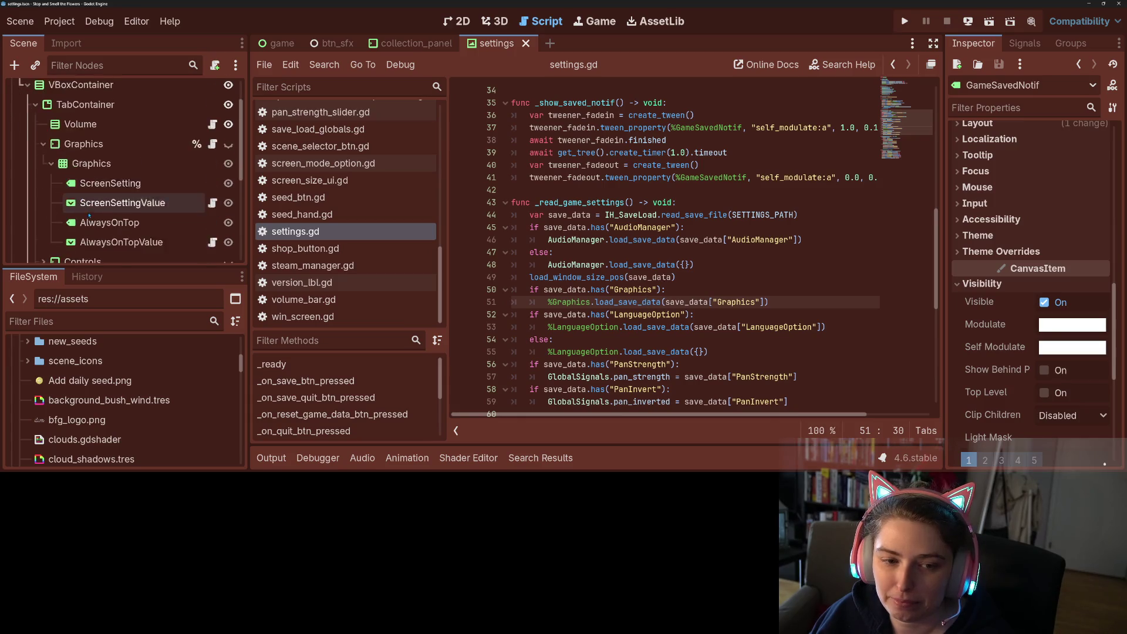
scroll(90, 215, down, 1)
drag(145, 267, 144, 370)
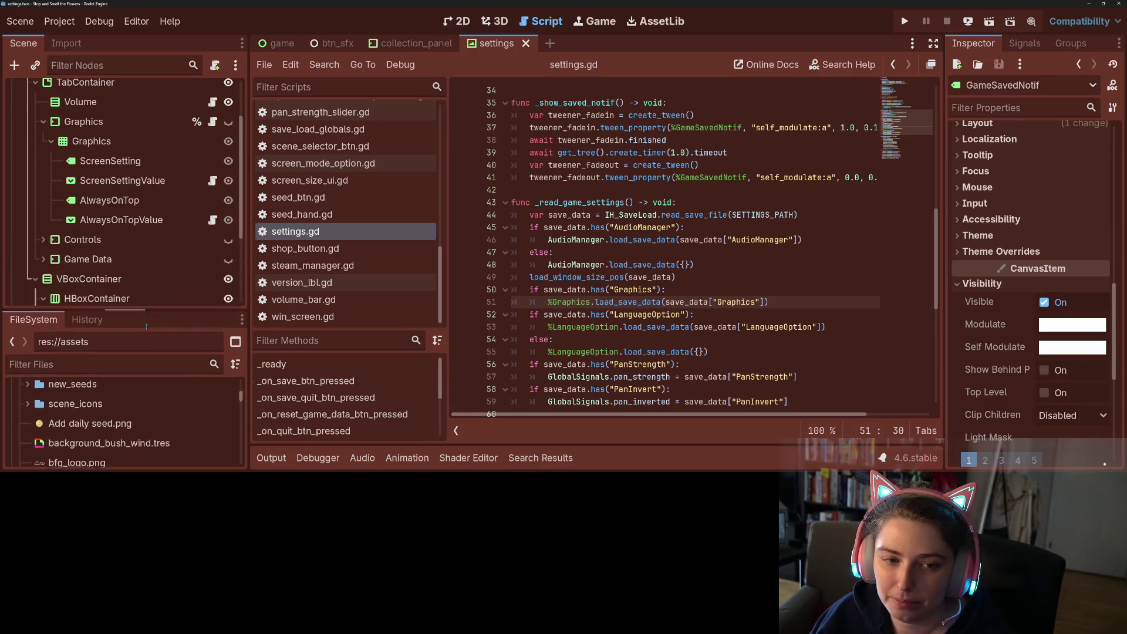
click(213, 181)
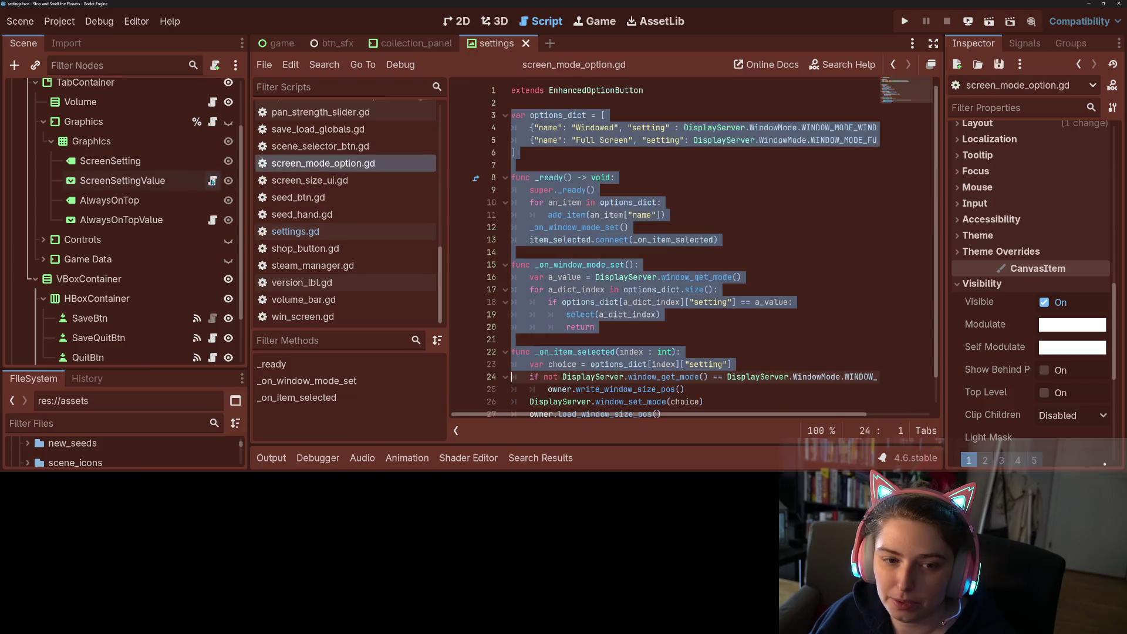
click(681, 252)
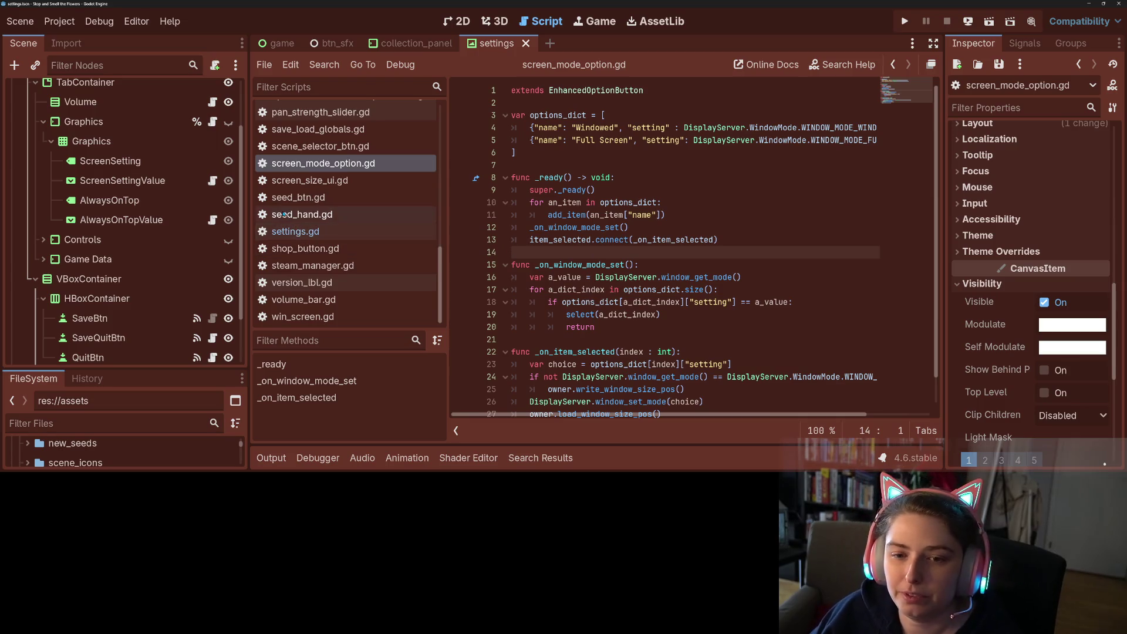
scroll(117, 311, down, 3)
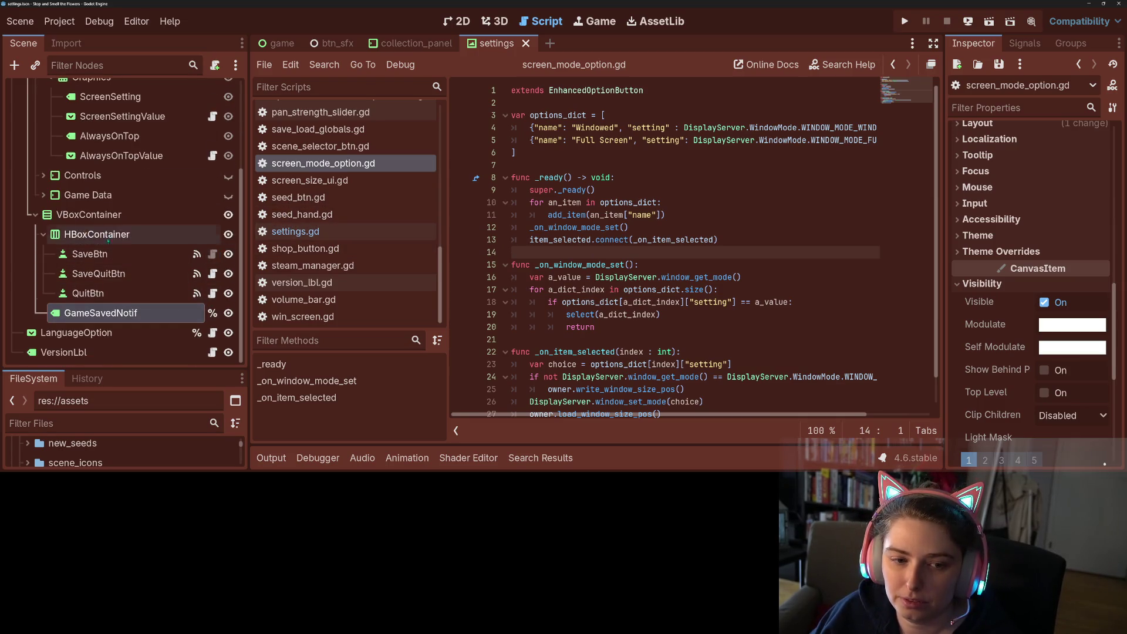
Open the PanStrengthSlider script and select its _on_hover function for copying.
click(43, 175)
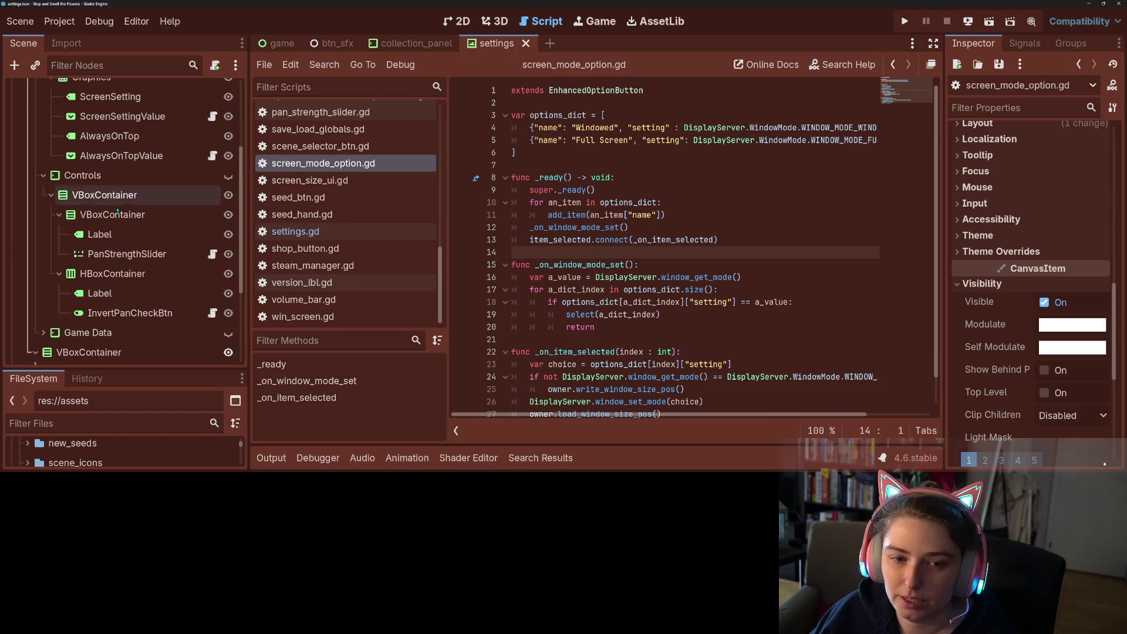
click(212, 254)
click(661, 216)
drag(648, 223, 485, 205)
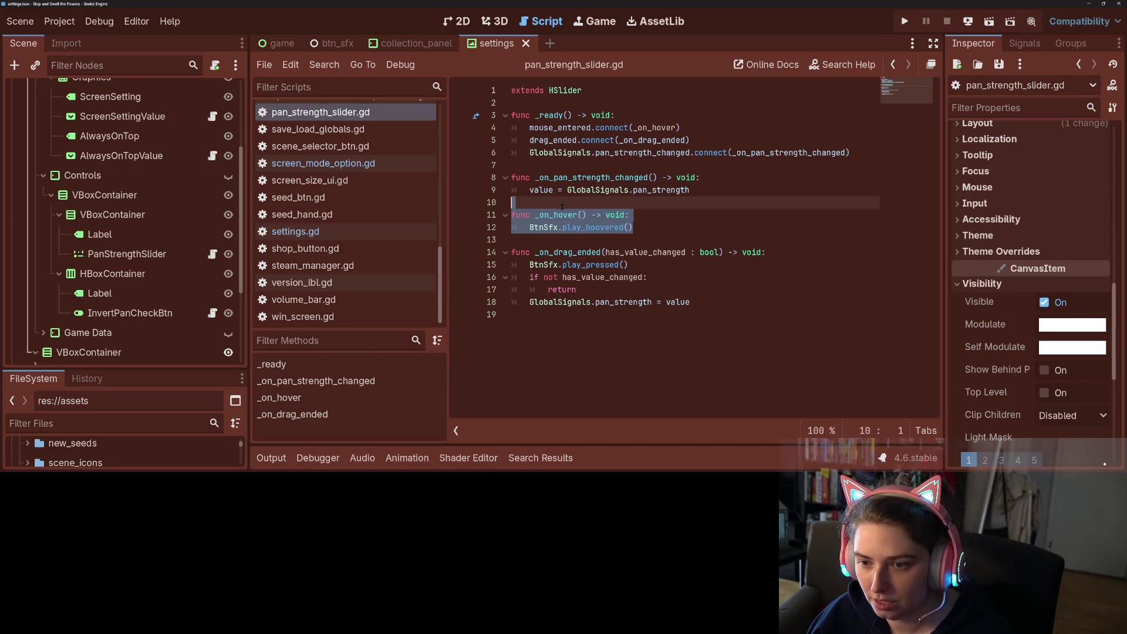
scroll(213, 226, up, 4)
click(213, 223)
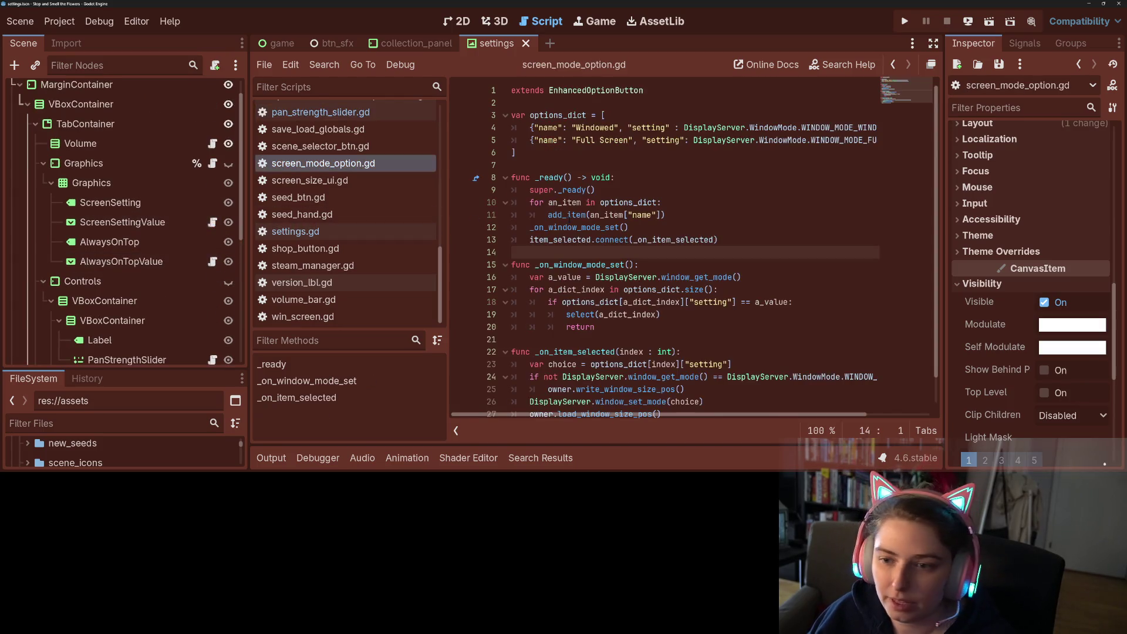
Paste the copied _on_hover function after _ready and remove the extra blank line.
key(ctrl+v)
key(Return)
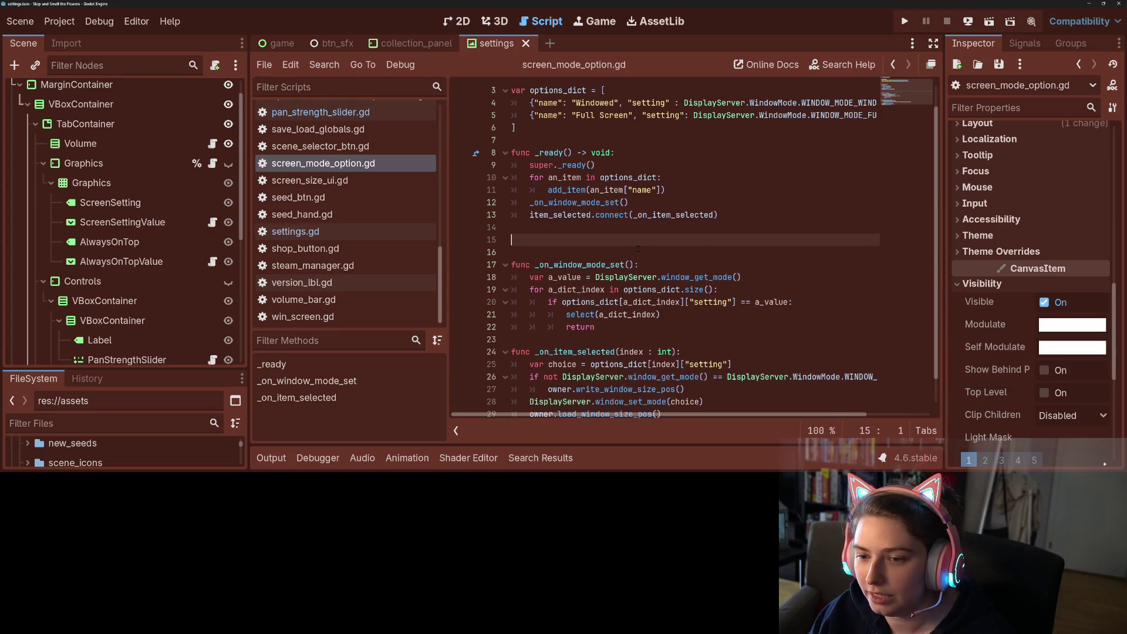
click(591, 241)
key(BackSpace)
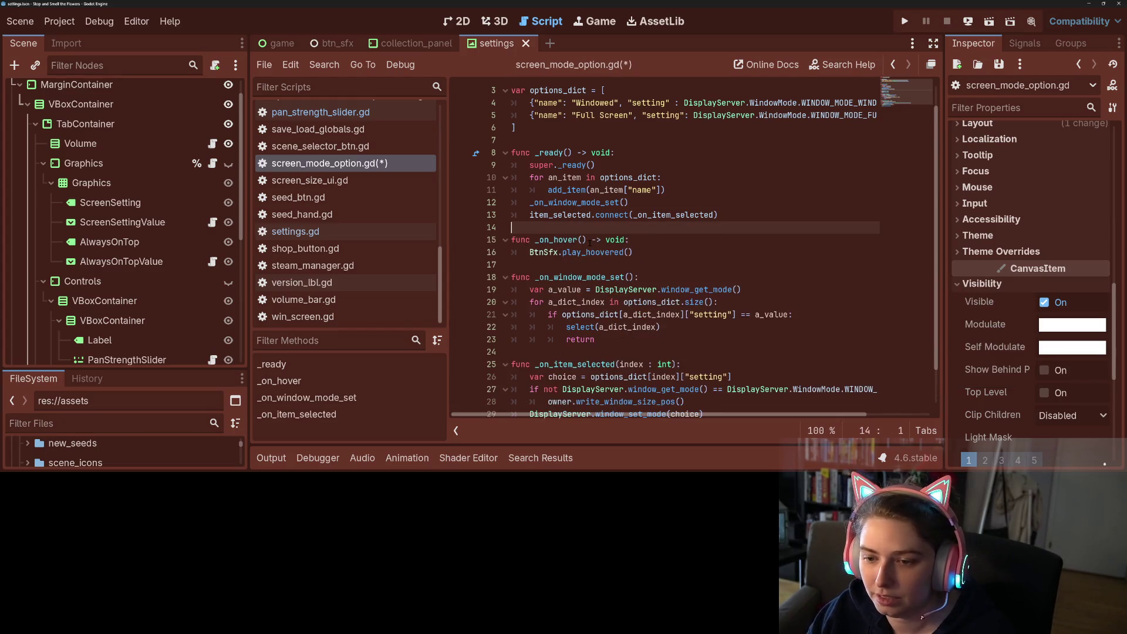
Add the _on_hover function after _ready in always_on_top.gd and save the scripts.
click(213, 262)
click(595, 290)
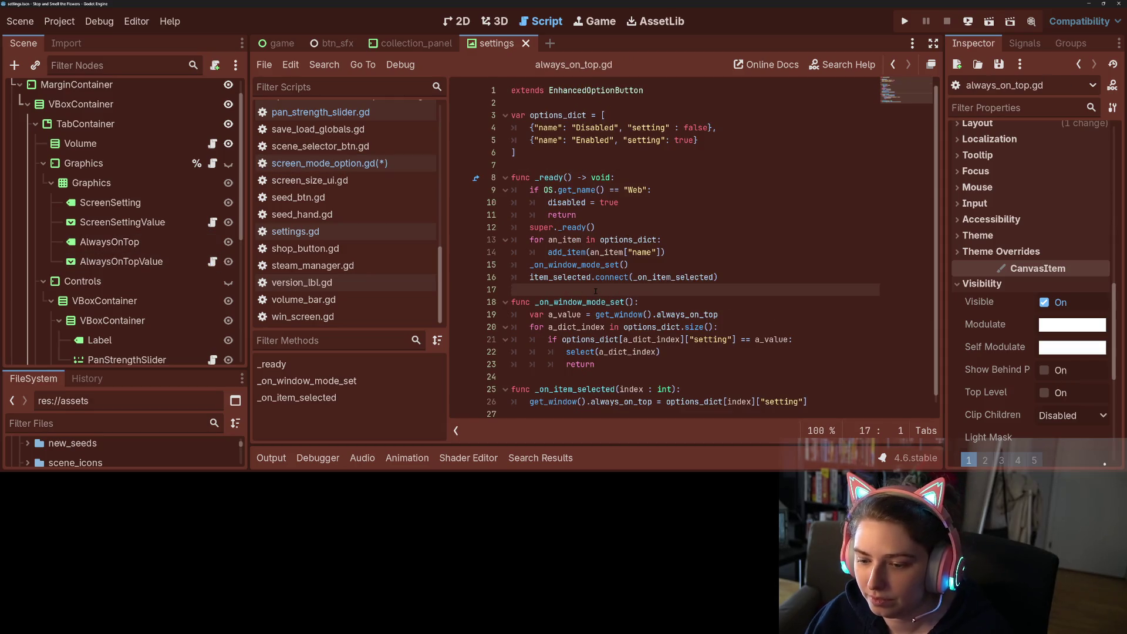
key(Return)
key(ctrl+v)
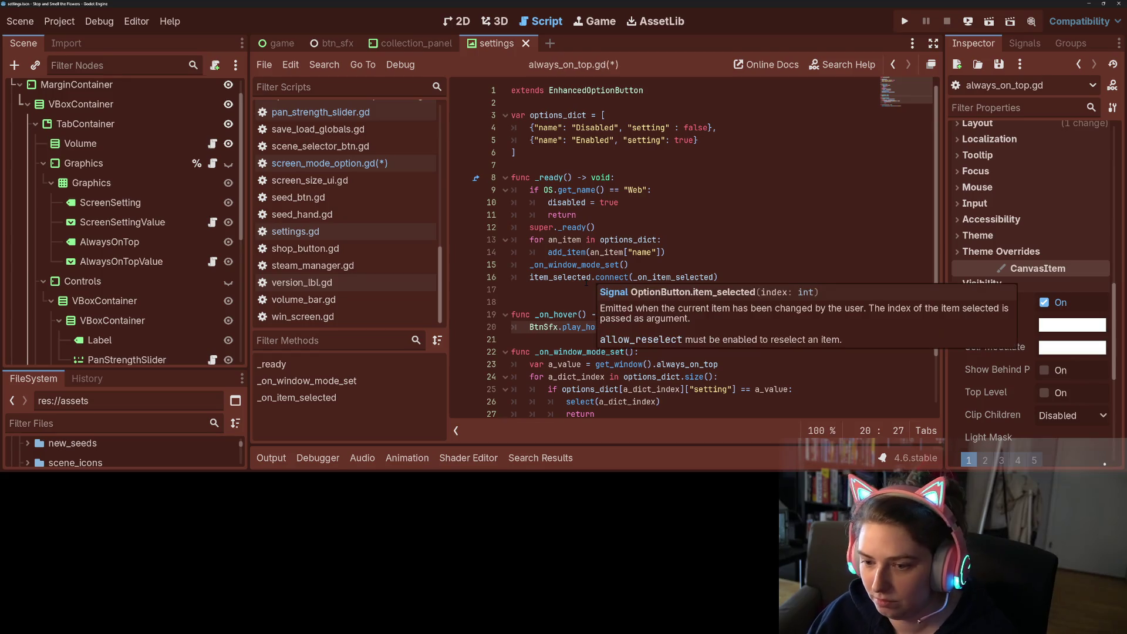
click(563, 290)
key(BackSpace)
key(ctrl+s)
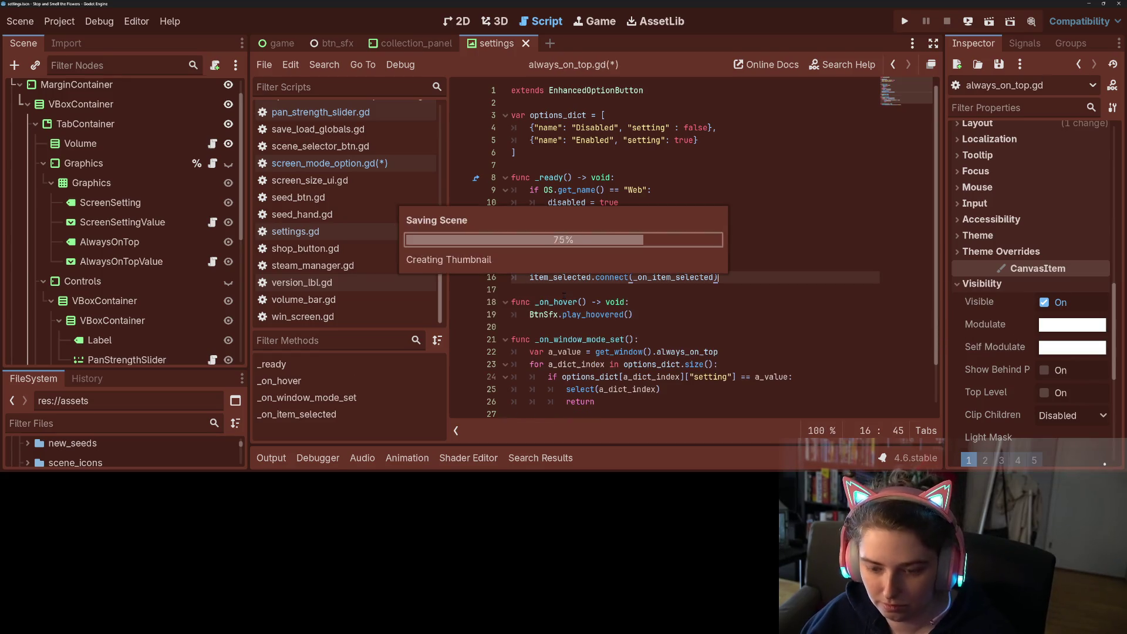
Recheck the ScreenSettingValue and always_on_top.gd scripts.
scroll(568, 294, down, 2)
scroll(572, 296, up, 2)
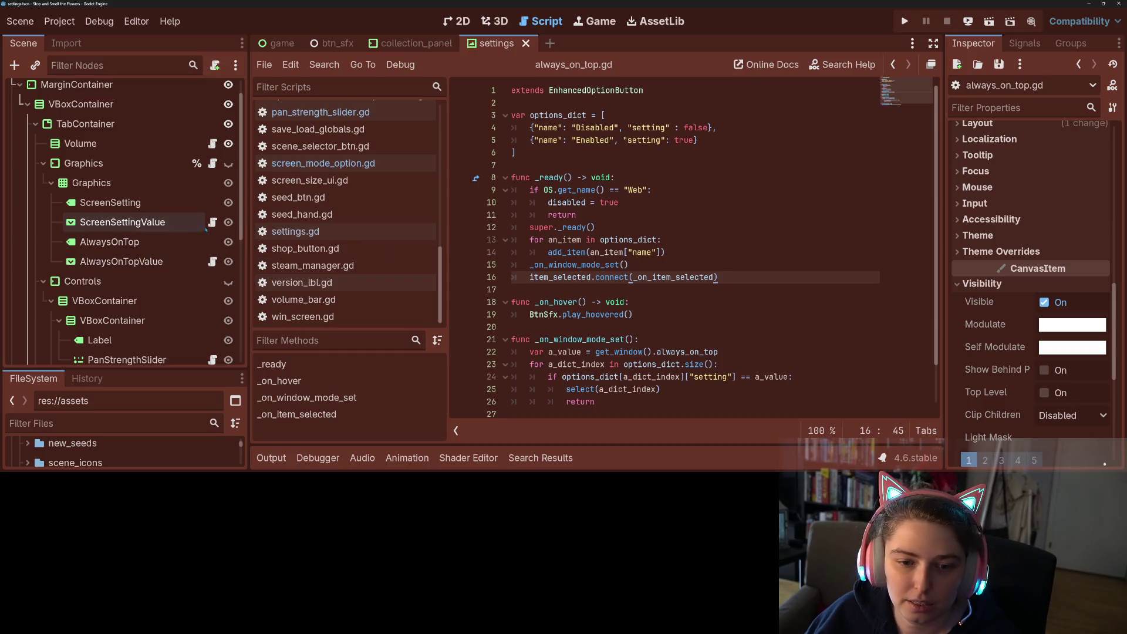
click(212, 222)
click(212, 261)
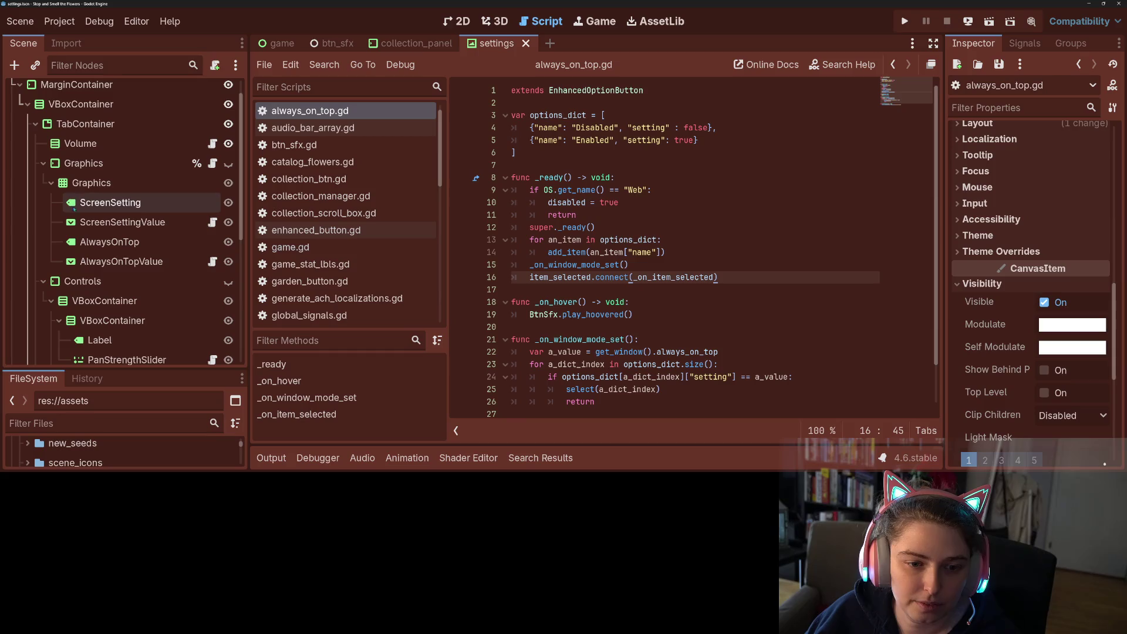
scroll(109, 286, down, 5)
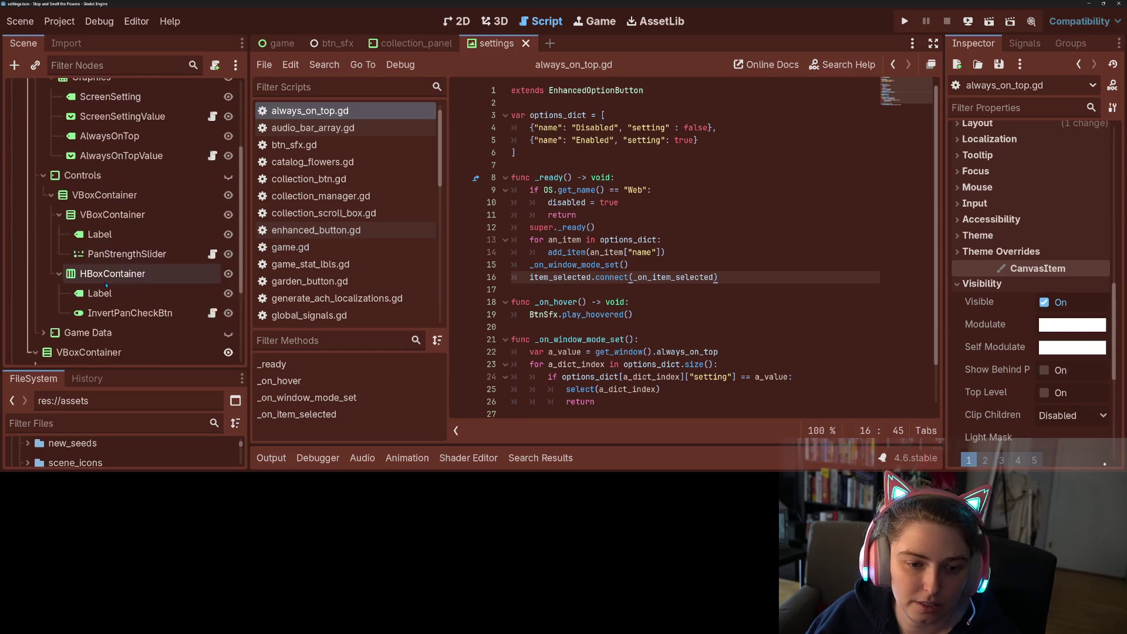
Paste the _on_hover function after _ready in enable_input_hints_option.gd.
click(43, 227)
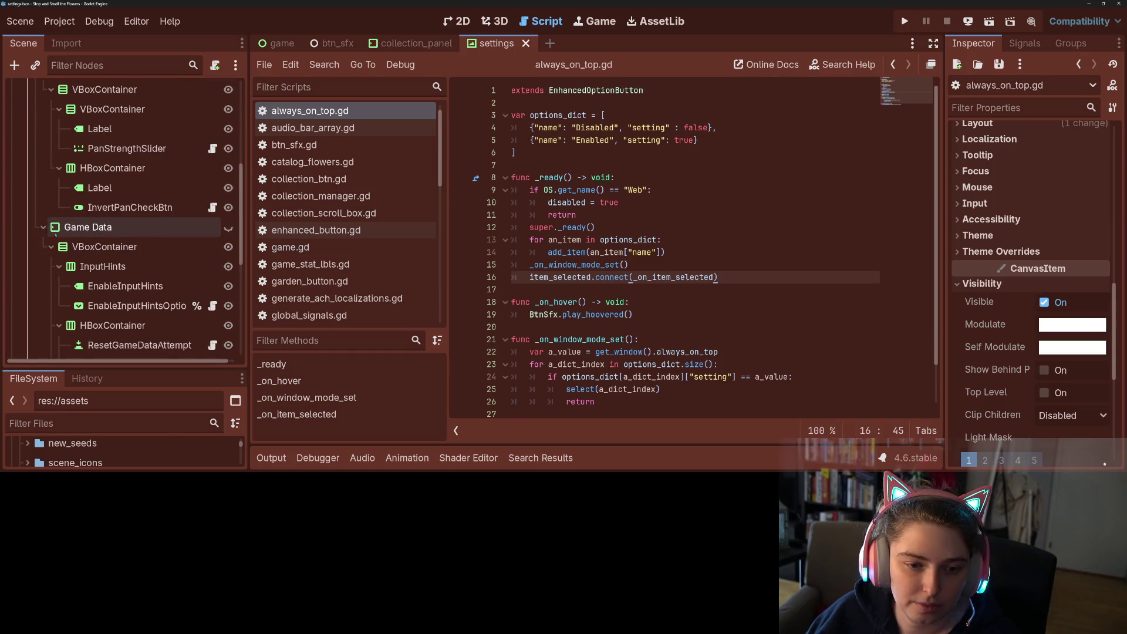
click(213, 305)
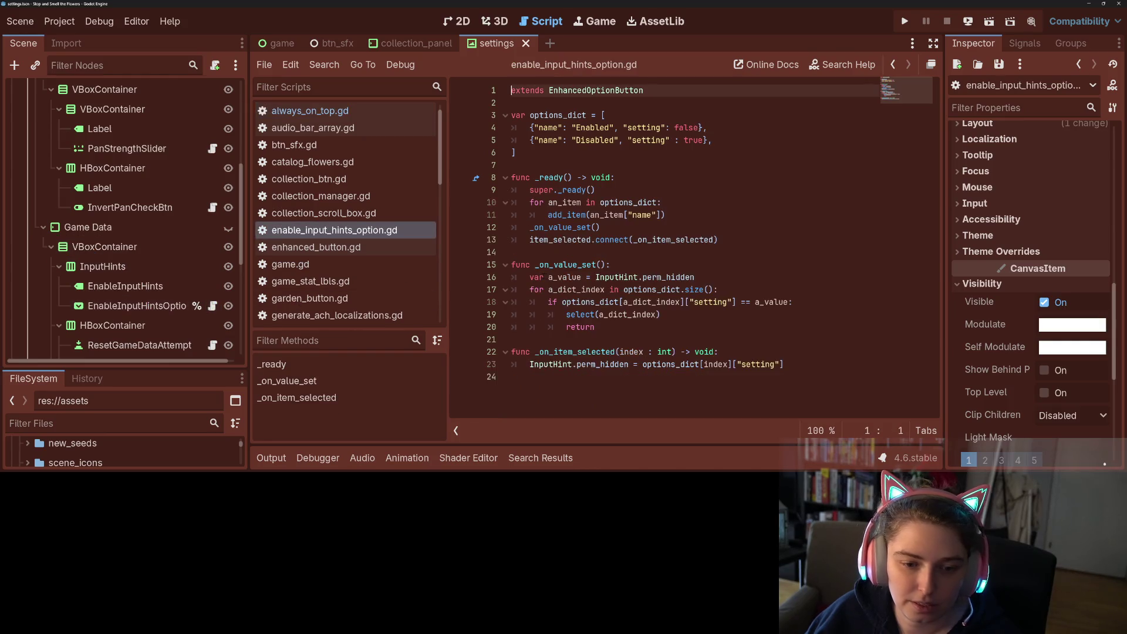
click(602, 252)
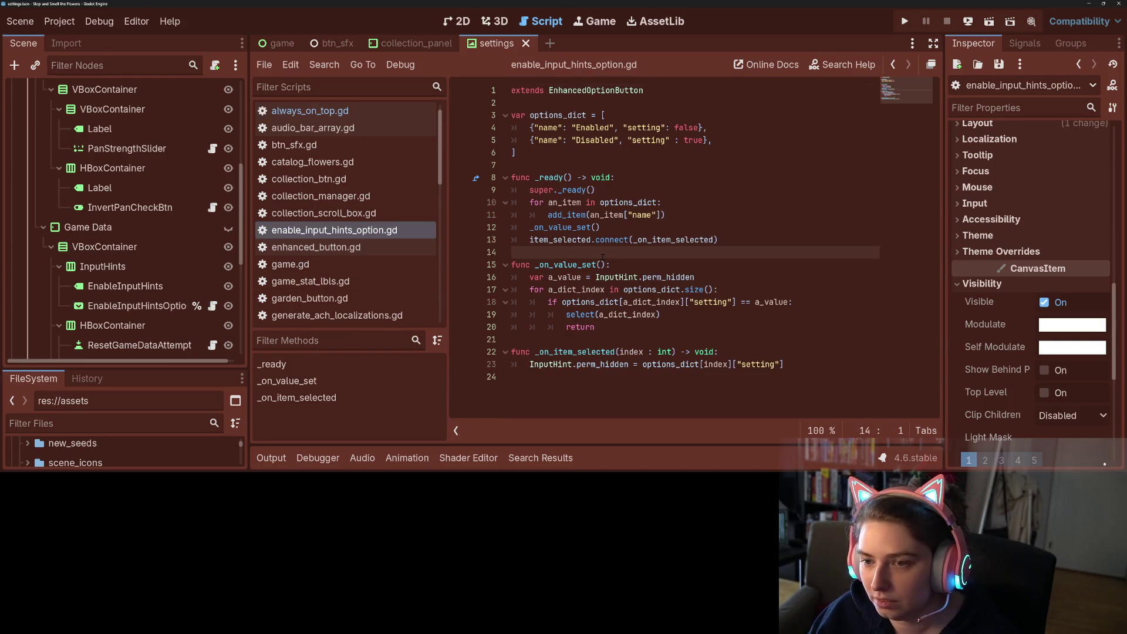
key(Return)
key(Return)
key(Up)
text(func _on_hover() -> void: 	BtnSfx.play_hoovered())
click(603, 256)
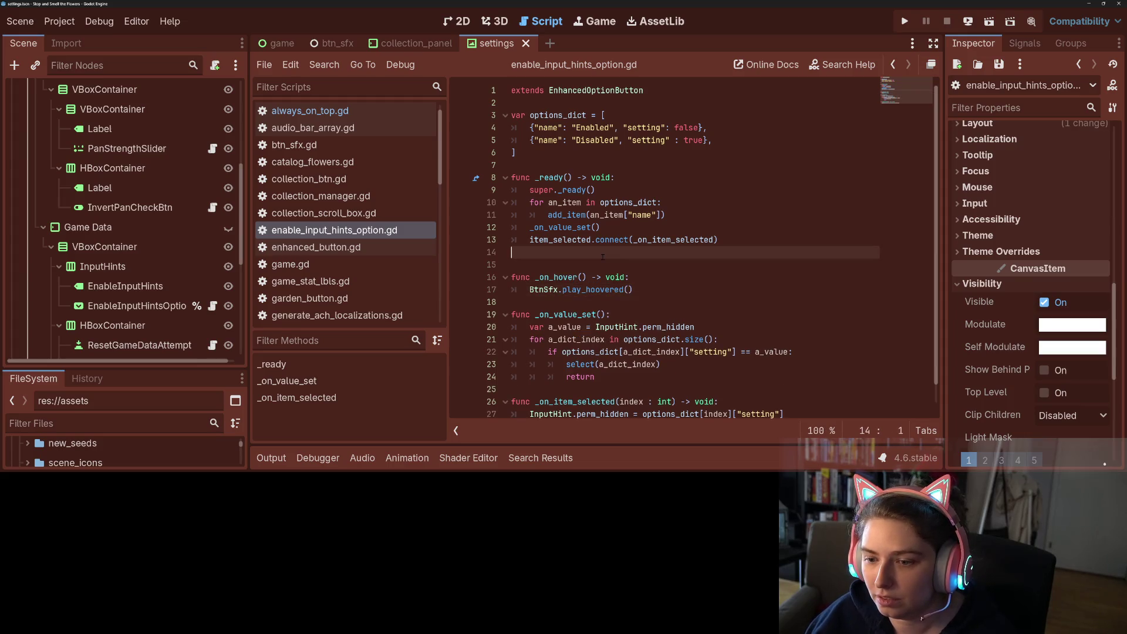
key(BackSpace)
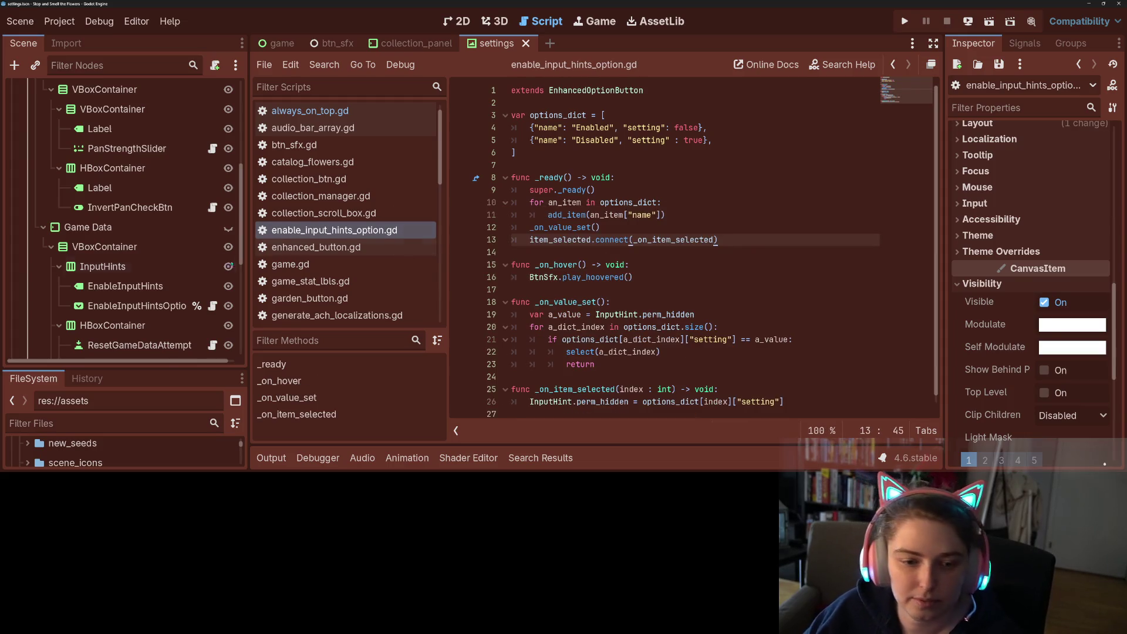
Add the _on_hover function to language_option_btn.gd and save the scripts.
scroll(158, 301, down, 5)
scroll(166, 298, down, 3)
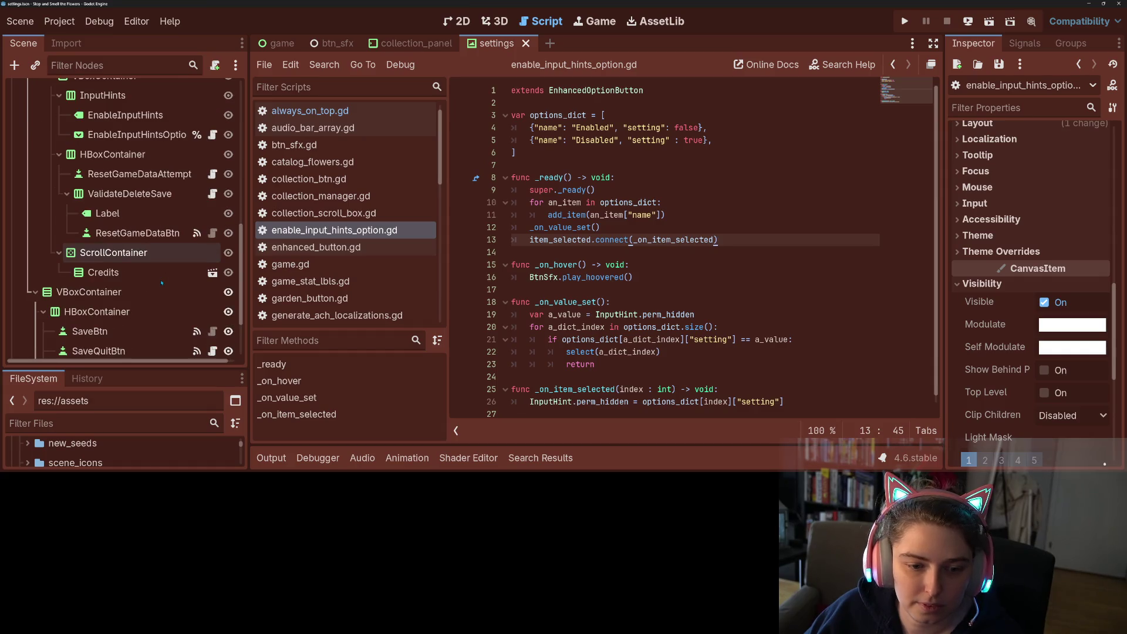
scroll(162, 283, down, 4)
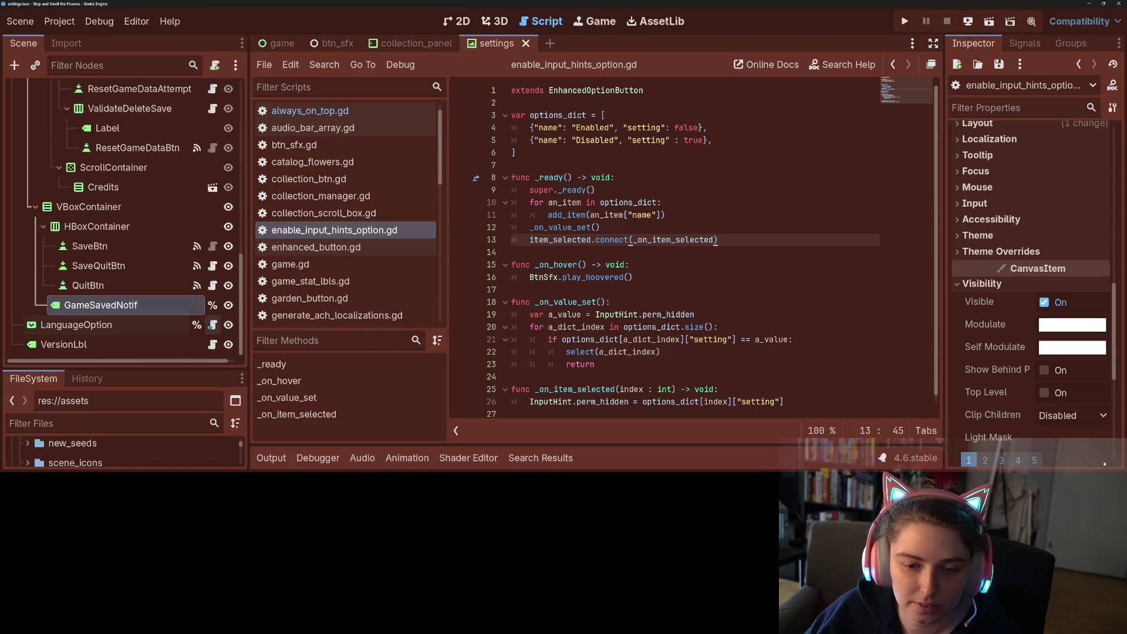
click(210, 326)
scroll(693, 247, down, 4)
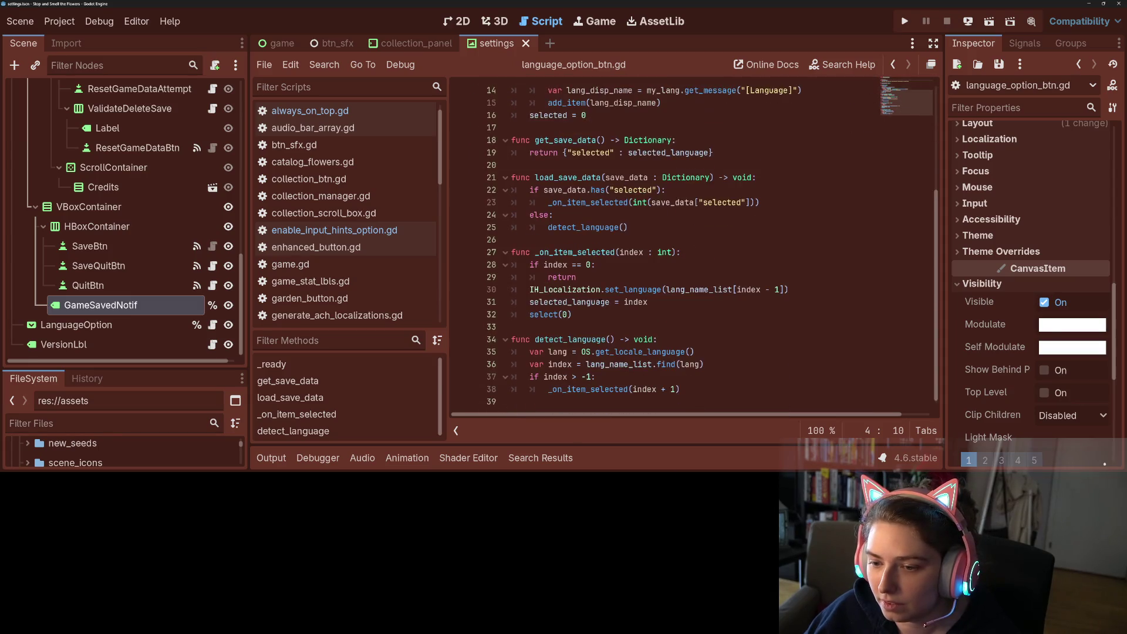
scroll(693, 247, up, 4)
click(574, 277)
key(ctrl+v)
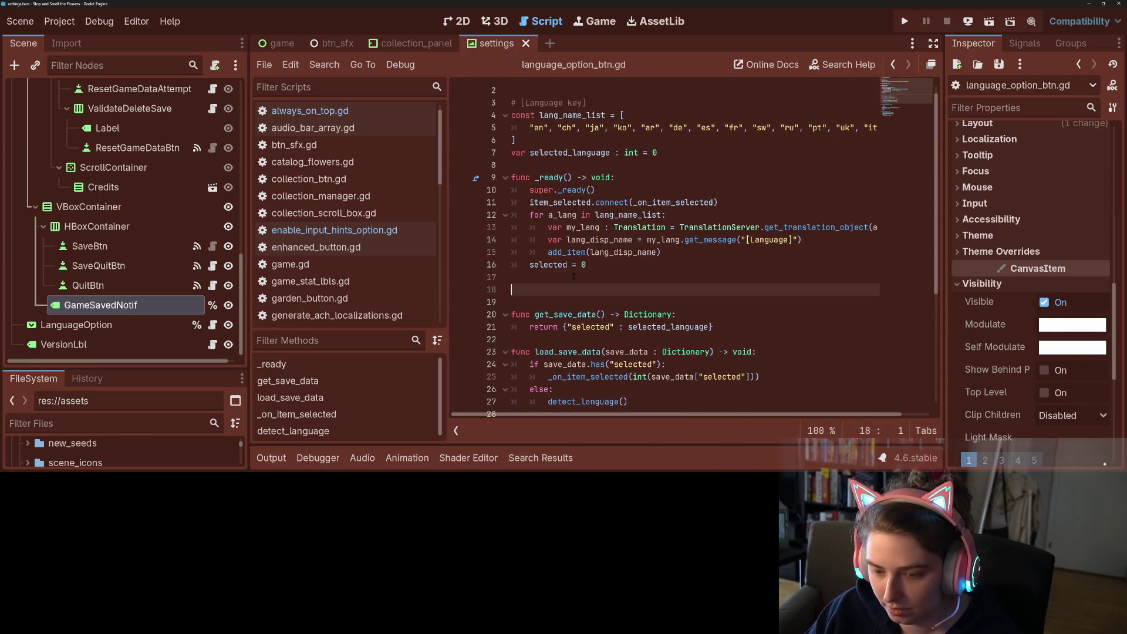
click(568, 282)
key(BackSpace)
key(ctrl+s)
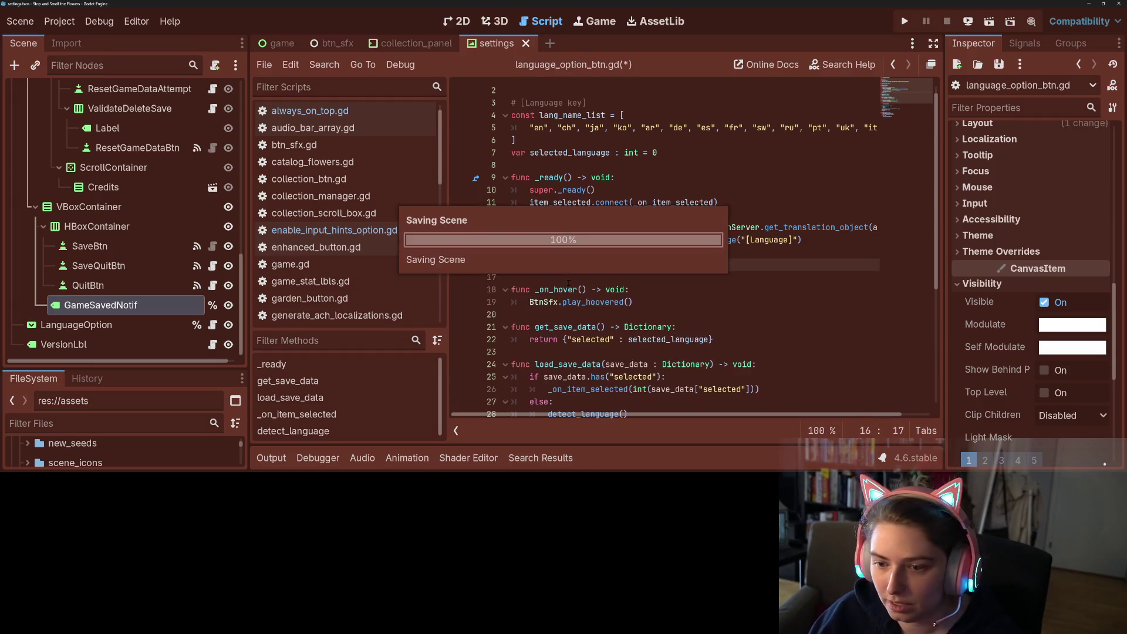
Look over the input hints script, then open invert_pan_check_box.gd from InvertPanCheckBtn.
click(352, 230)
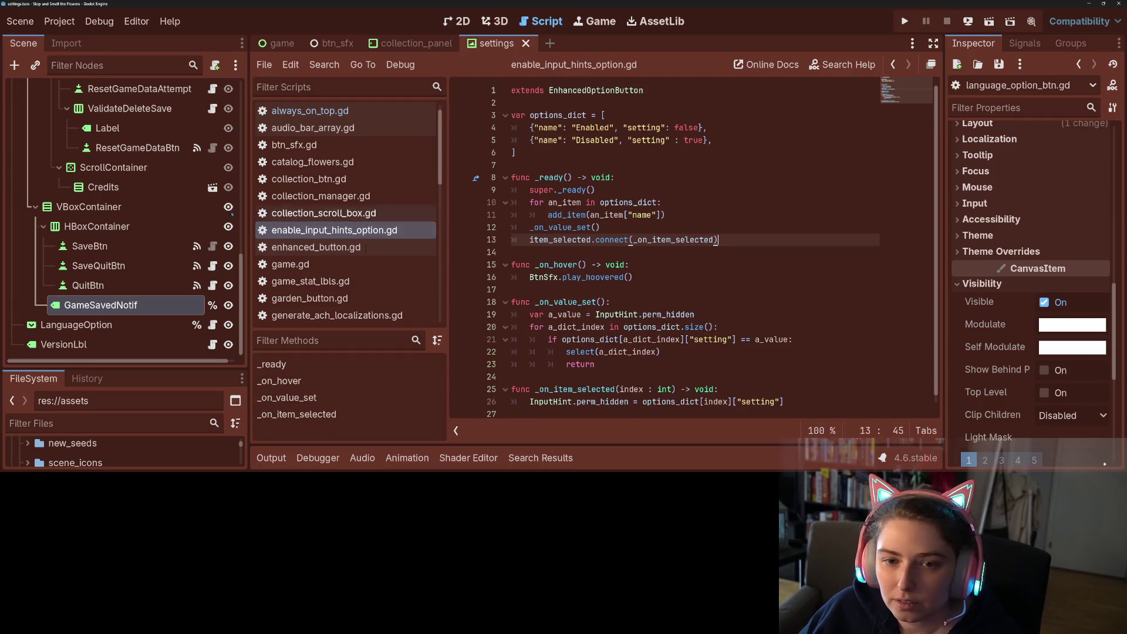
scroll(177, 235, up, 3)
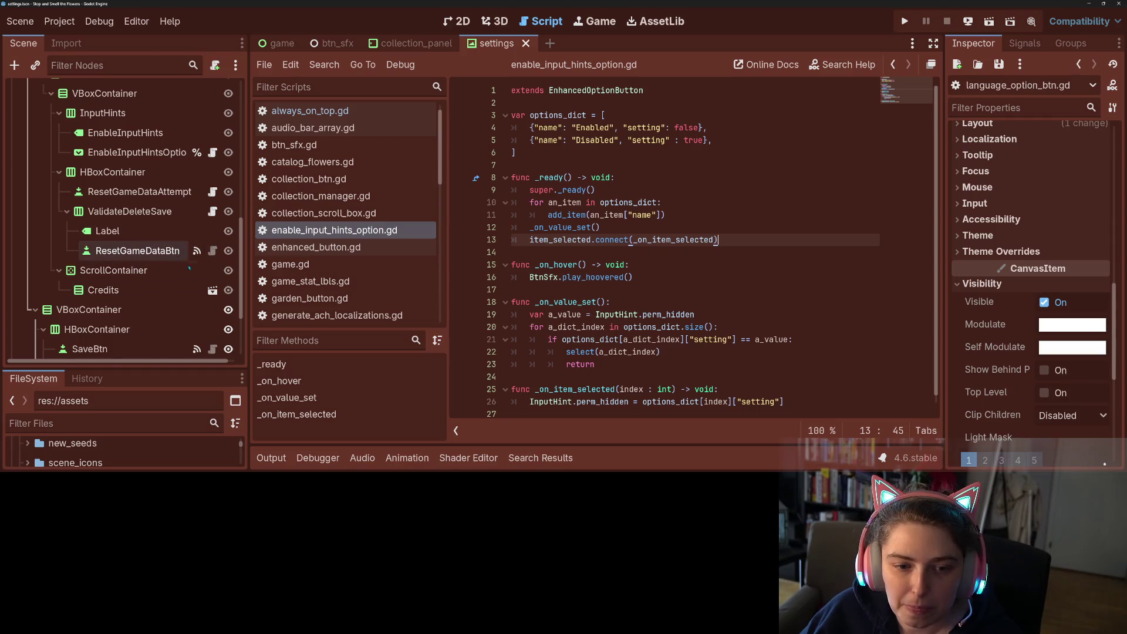
scroll(190, 267, up, 4)
scroll(191, 267, down, 2)
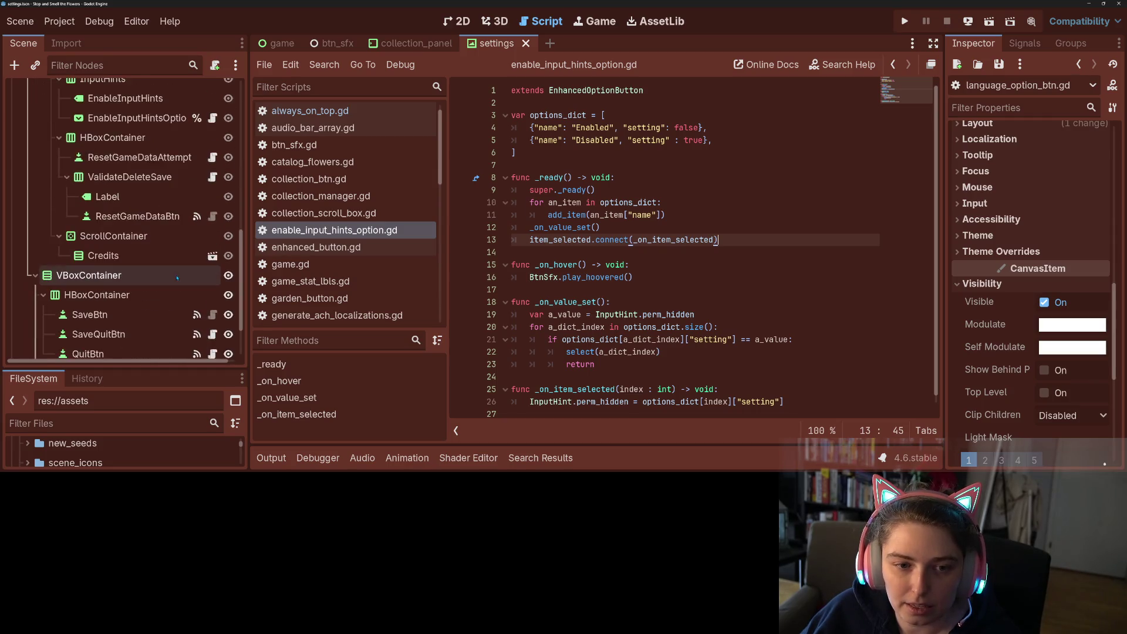
click(213, 123)
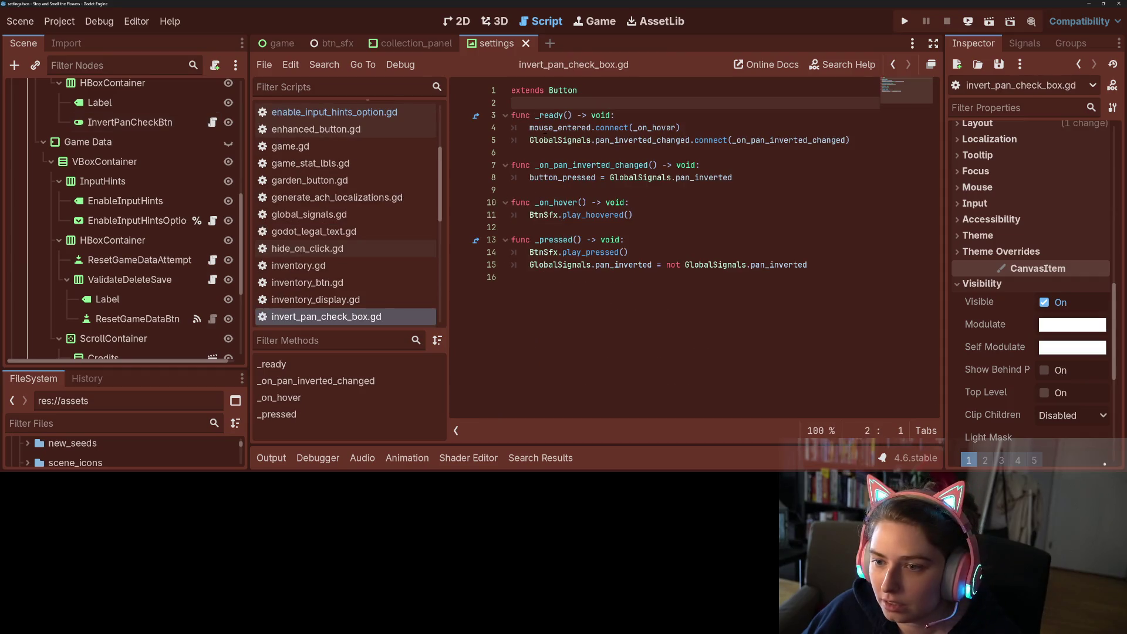
Copy mouse_entered.connect(_on_hover) into language_option_btn.gd after super._ready() and save.
drag(531, 127, 699, 128)
key(ctrl+c)
scroll(199, 325, down, 5)
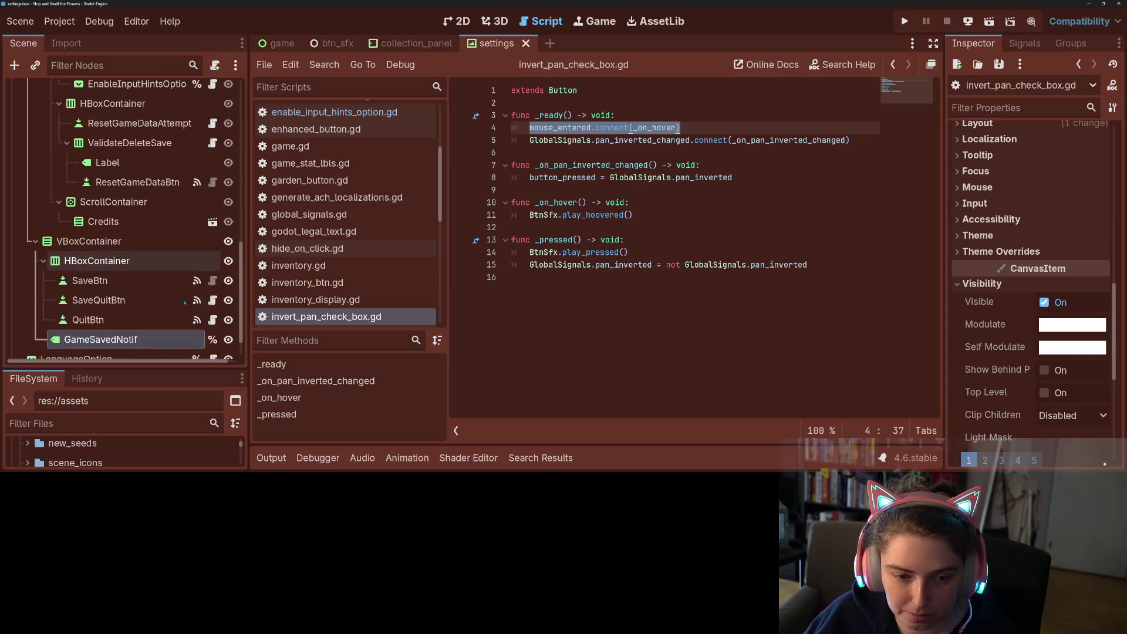
click(212, 325)
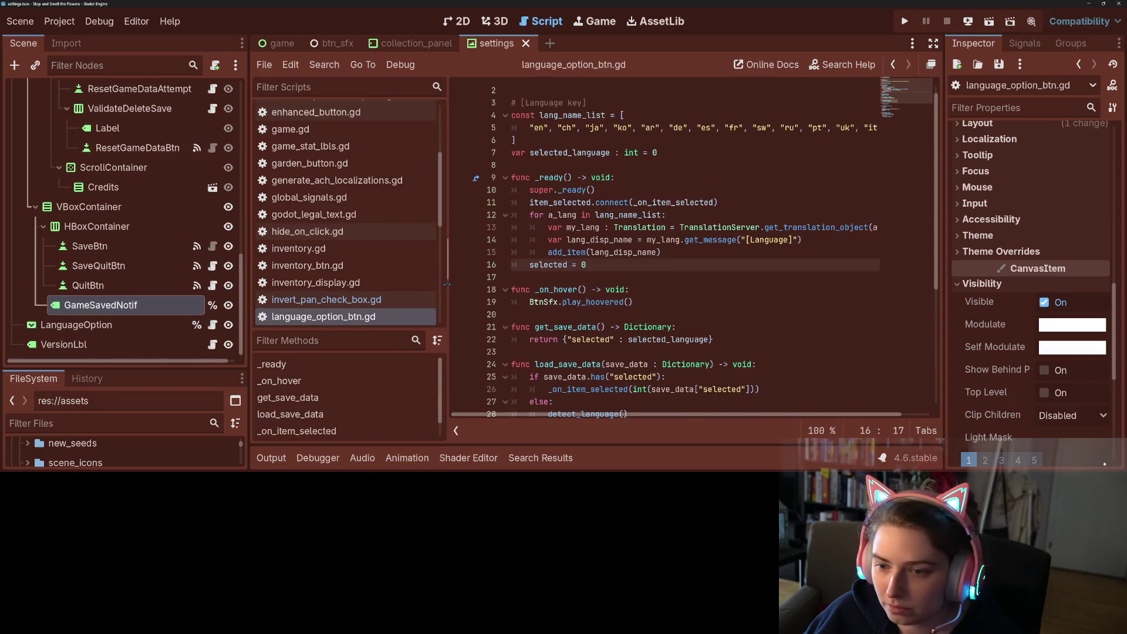
click(620, 191)
key(Return)
key(ctrl+v)
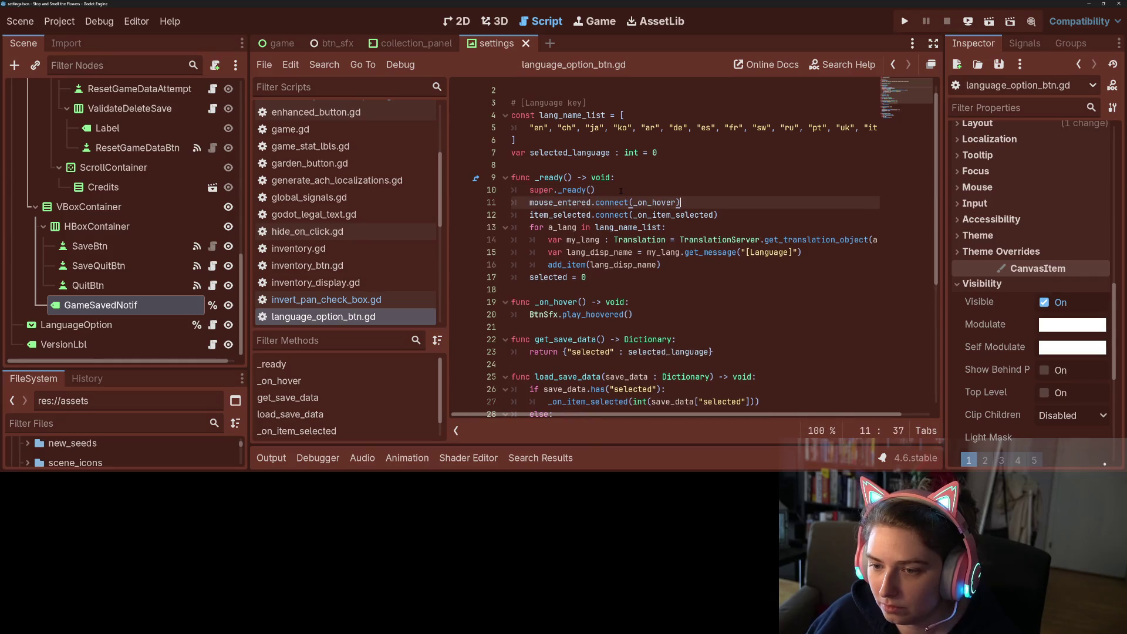
key(ctrl+s)
scroll(620, 201, down, 4)
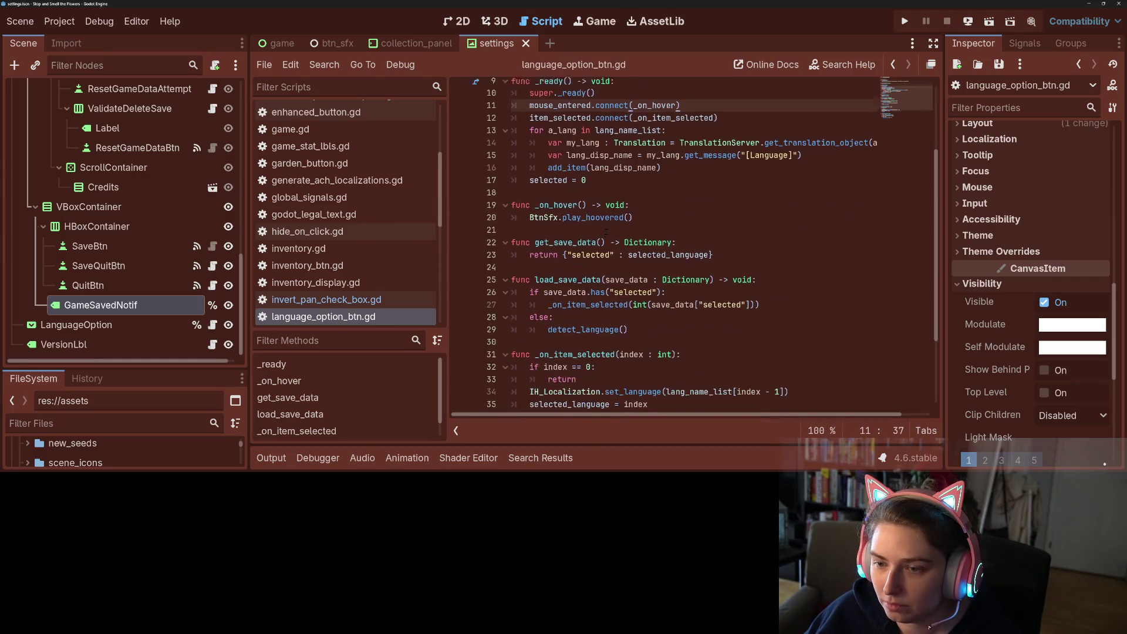
scroll(631, 215, up, 4)
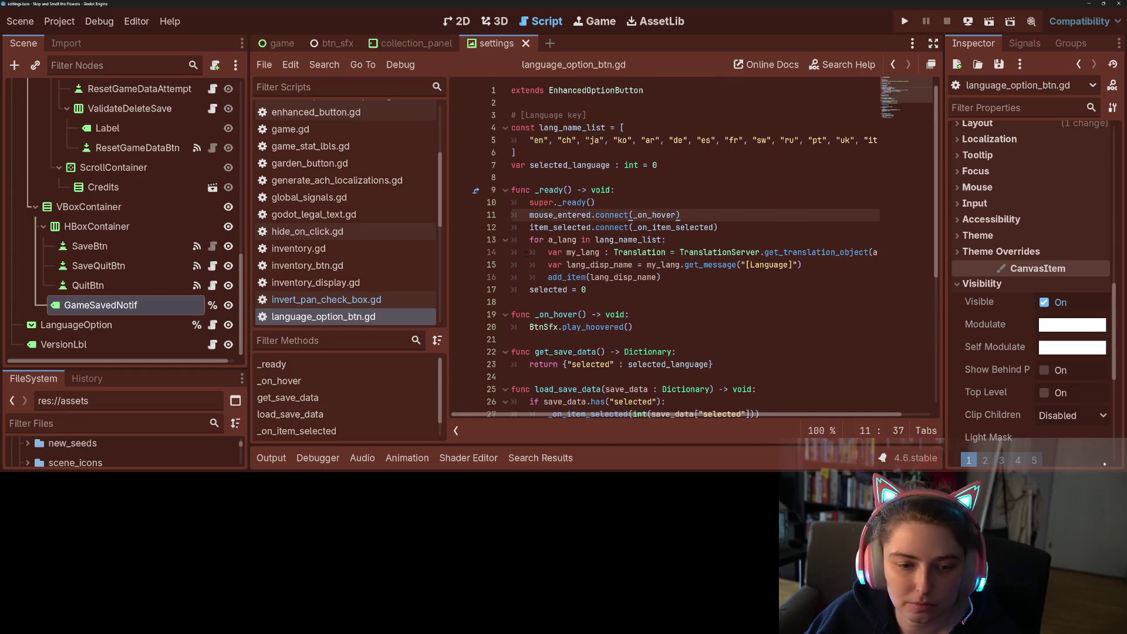
scroll(148, 300, up, 3)
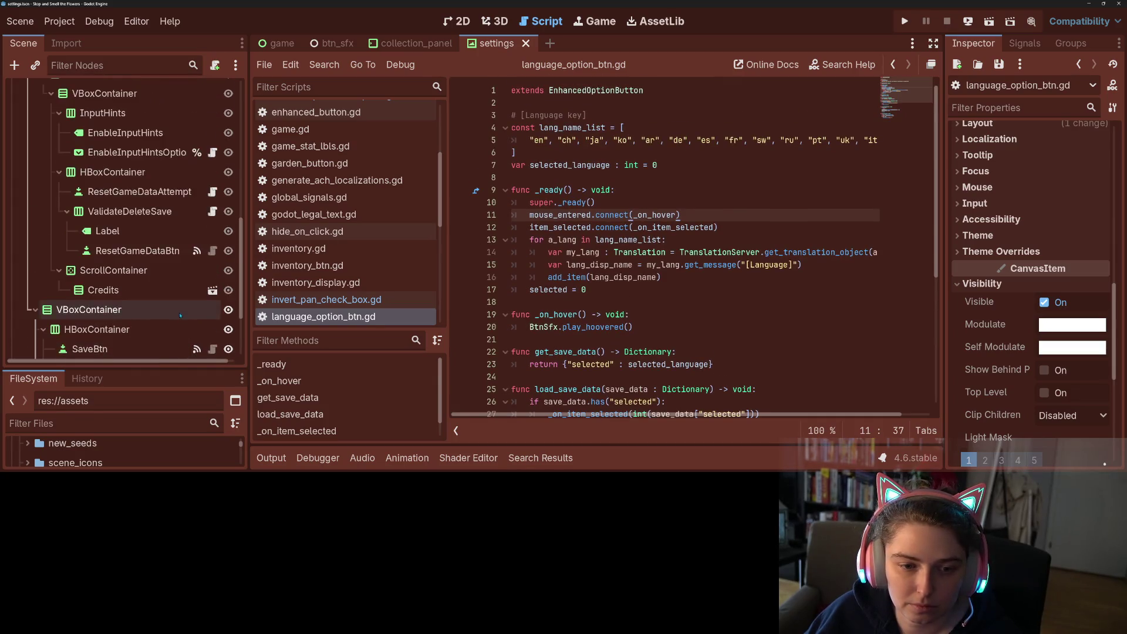
scroll(149, 301, down, 3)
drag(698, 213, 510, 215)
Delete the mouse_entered line and _on_hover function from language_option_btn.gd and save.
key(BackSpace)
key(BackSpace)
drag(645, 317, 512, 289)
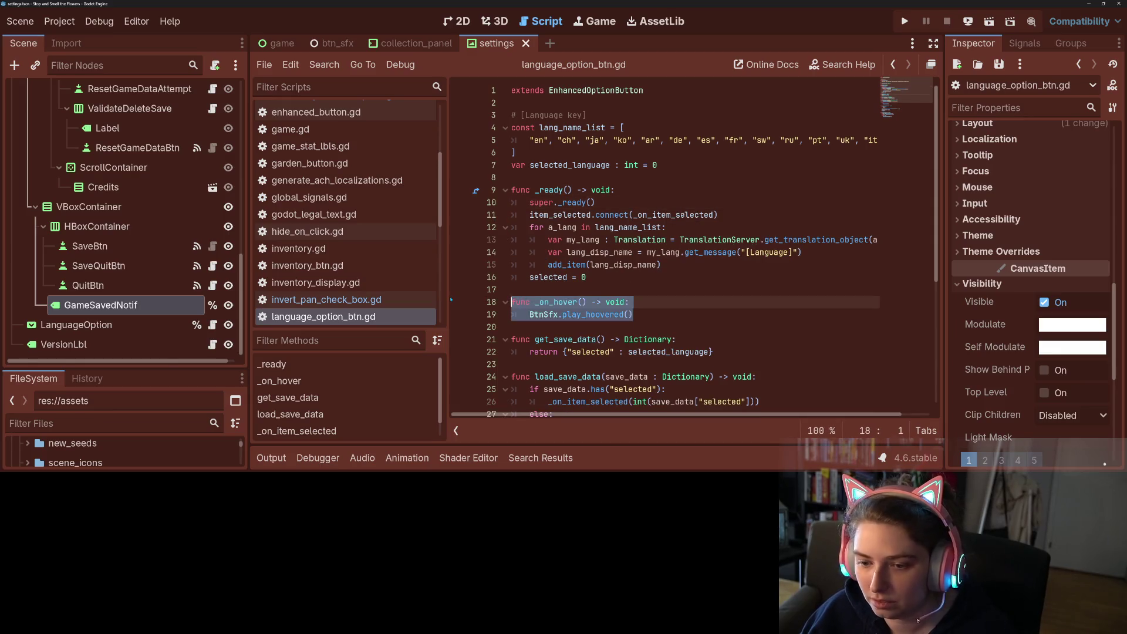
key(BackSpace)
key(BackSpace)
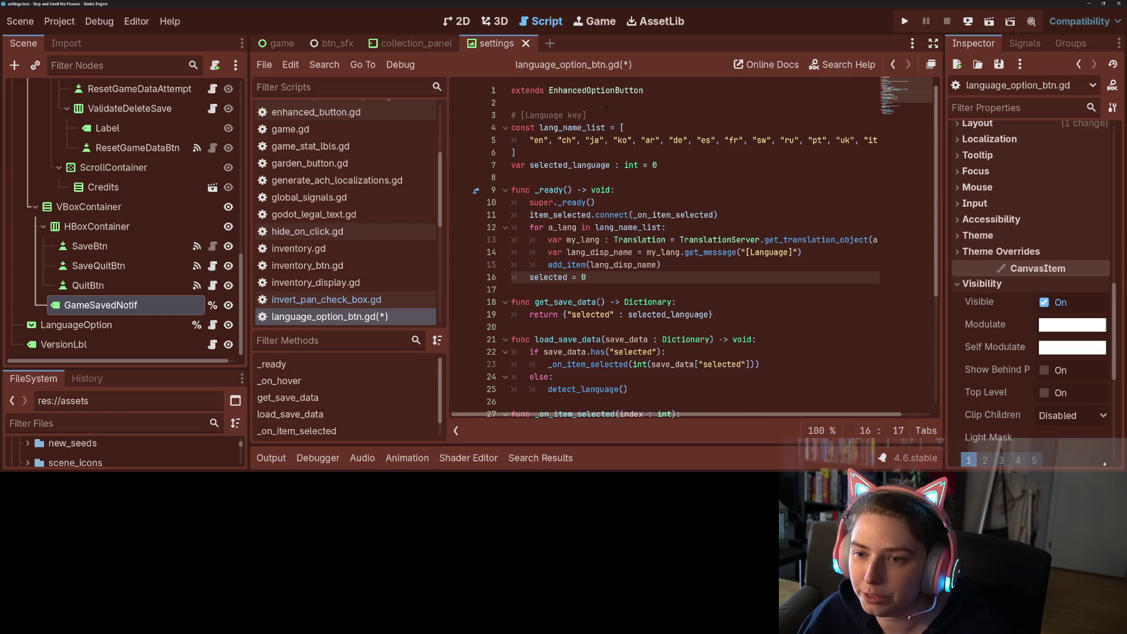
ctrl+click(604, 92)
click(648, 217)
key(ctrl+s)
In enhanced_option_button.gd, replace pass in _play_sfx with BtnSfx.play_hoovered() and save.
double_click(554, 203)
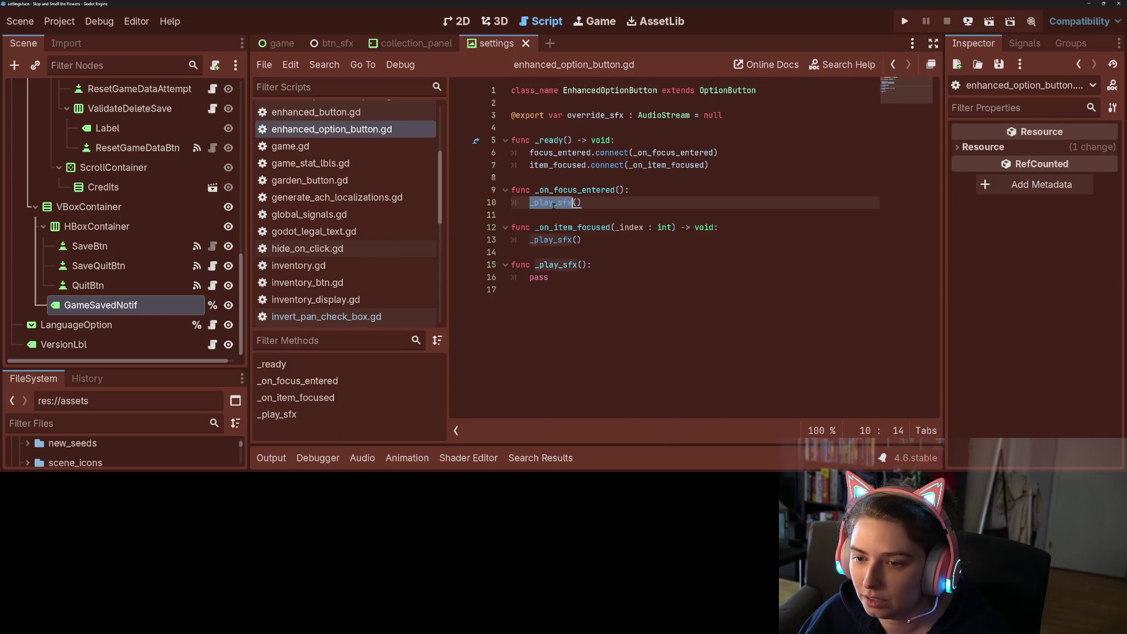
click(562, 203)
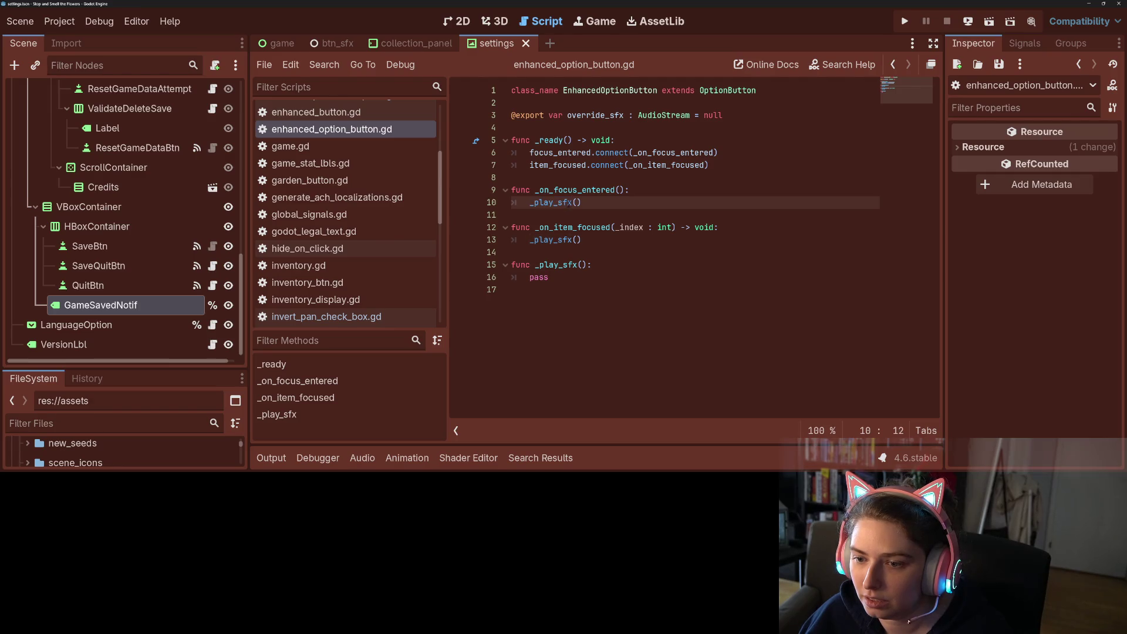
drag(602, 203, 567, 203)
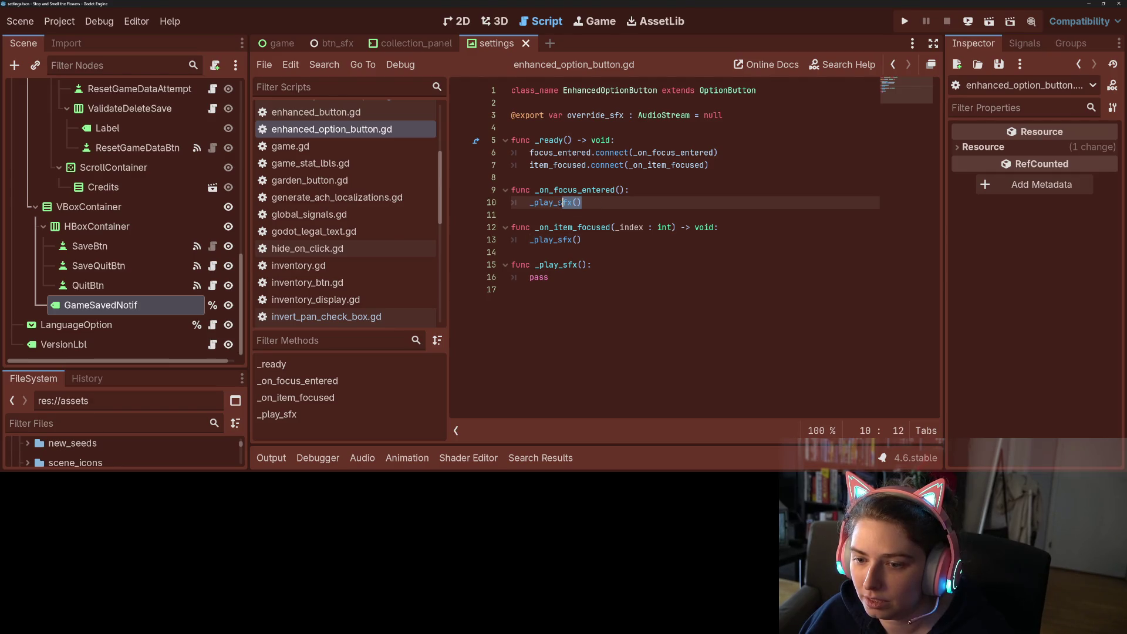
double_click(567, 275)
click(567, 274)
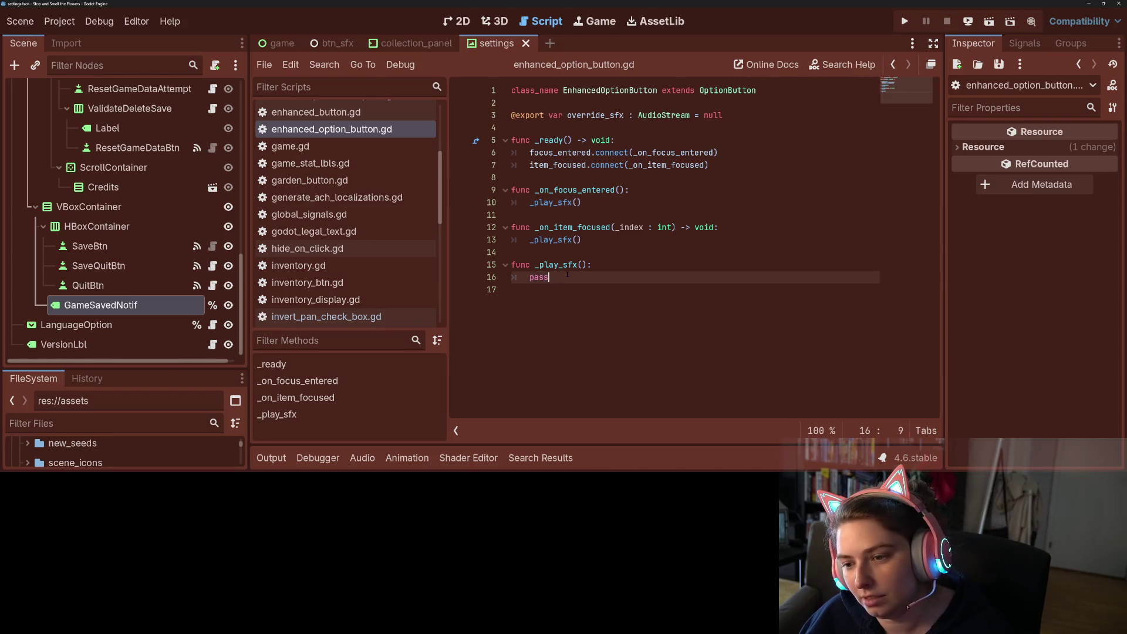
double_click(568, 274)
text(Btn)
key(Return)
text(.pl)
key(Down)
key(Down)
key(Down)
key(Return)
key(ctrl+s)
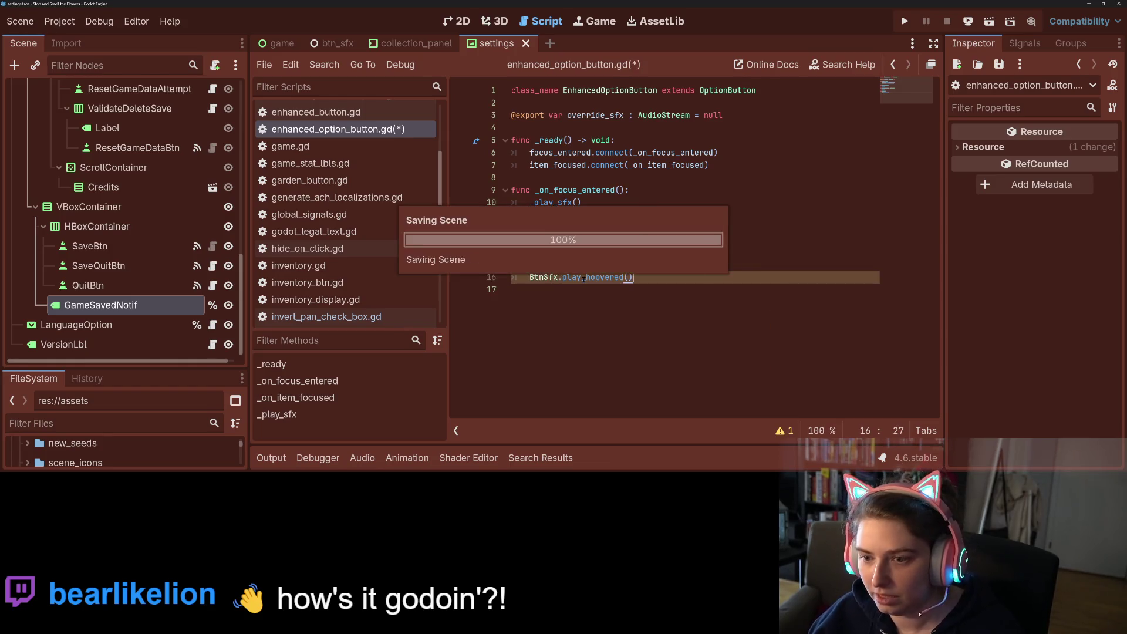
click(607, 320)
scroll(147, 264, up, 1)
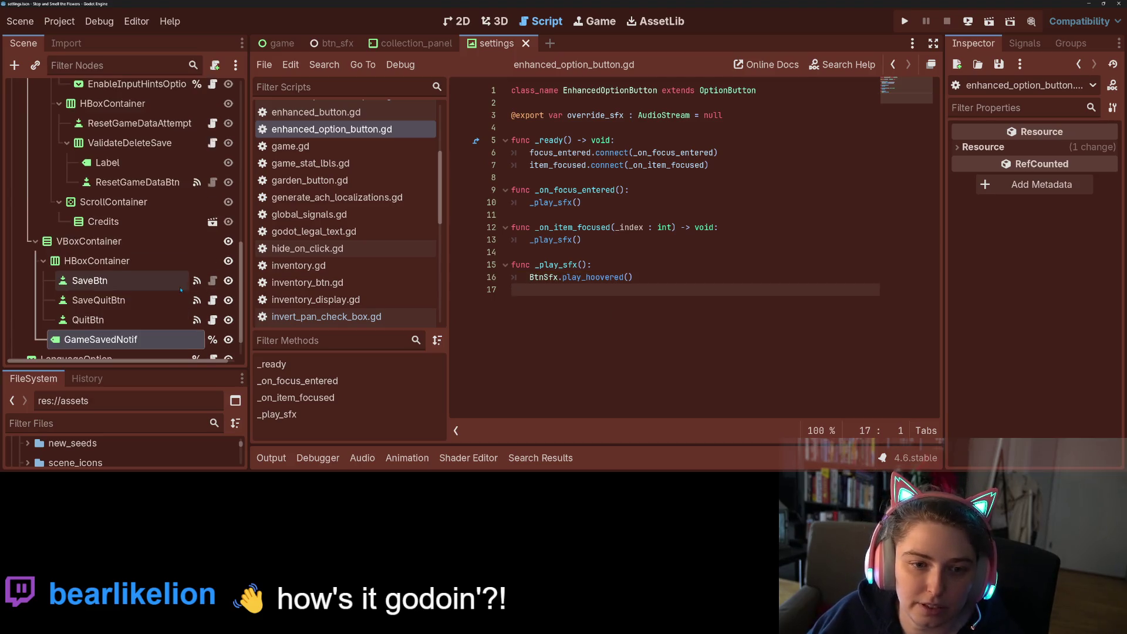
Delete the _on_hover function from the input hints option script and save.
scroll(215, 176, up, 3)
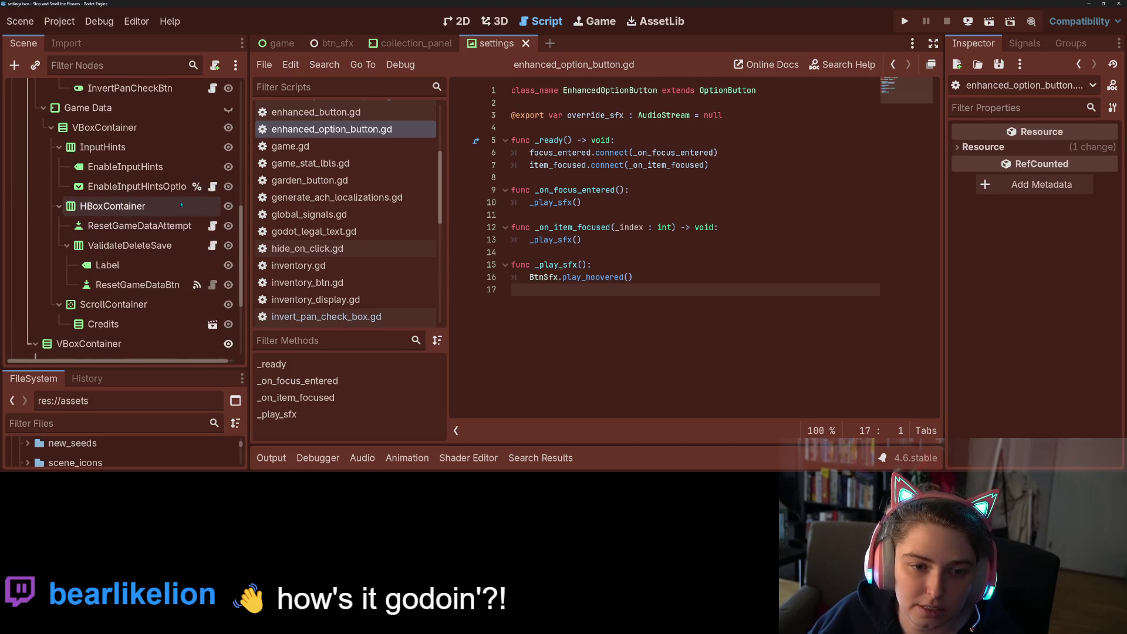
click(212, 187)
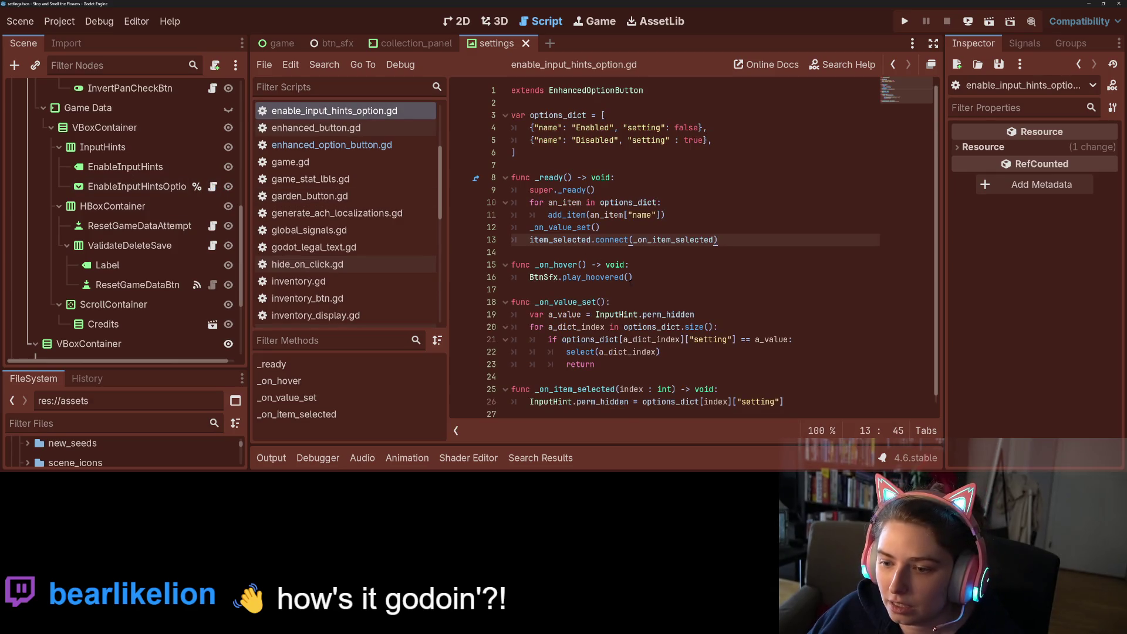
key(Down)
key(shift+Down)
key(shift+Down)
key(shift+End)
key(BackSpace)
key(BackSpace)
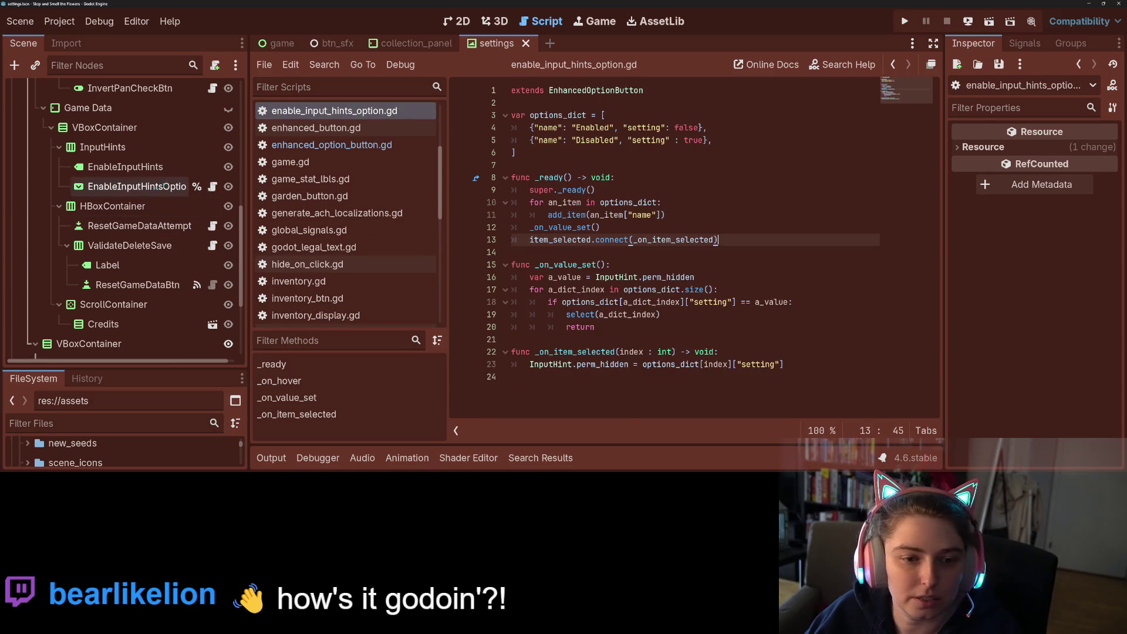
key(ctrl+s)
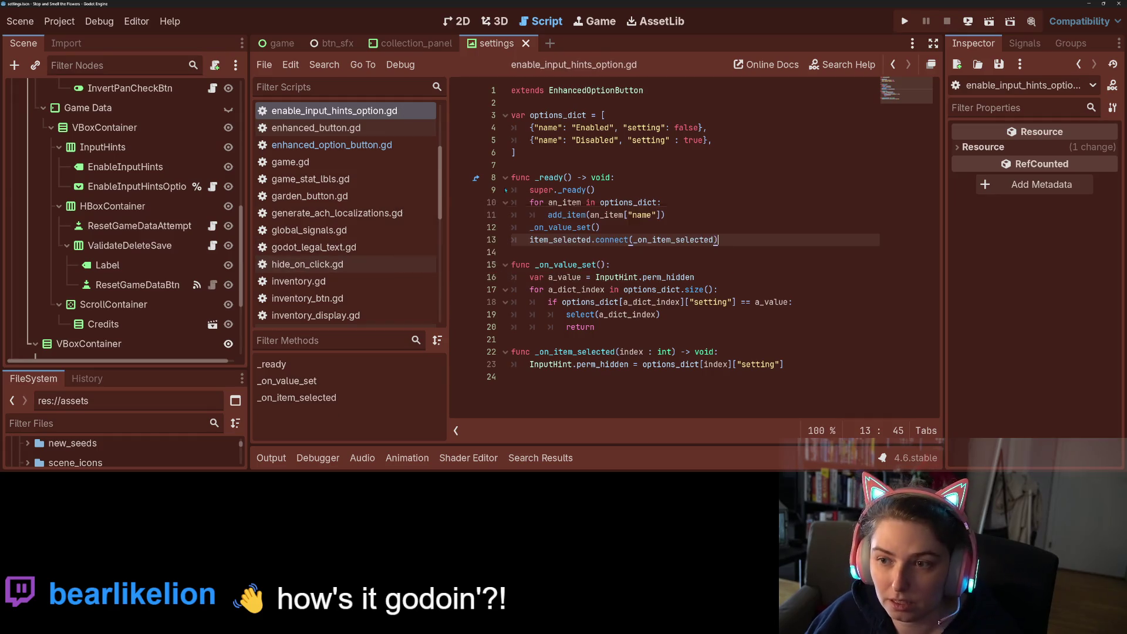
Delete the _on_hover function from the always-on-top option script.
scroll(199, 254, up, 10)
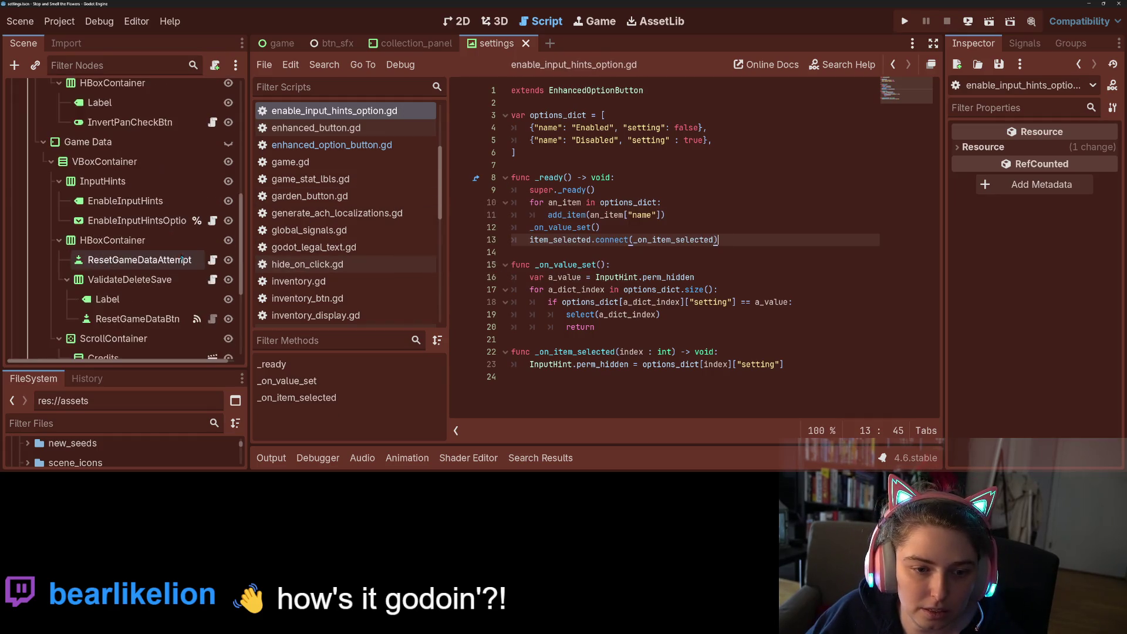
scroll(177, 256, up, 2)
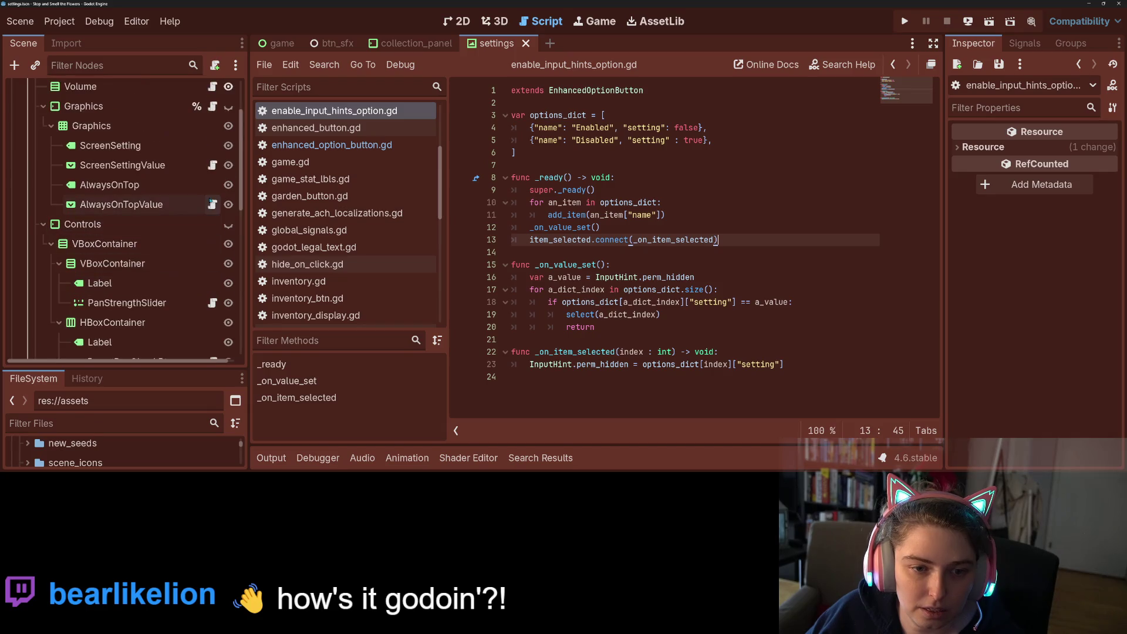
click(212, 204)
shift+click(649, 317)
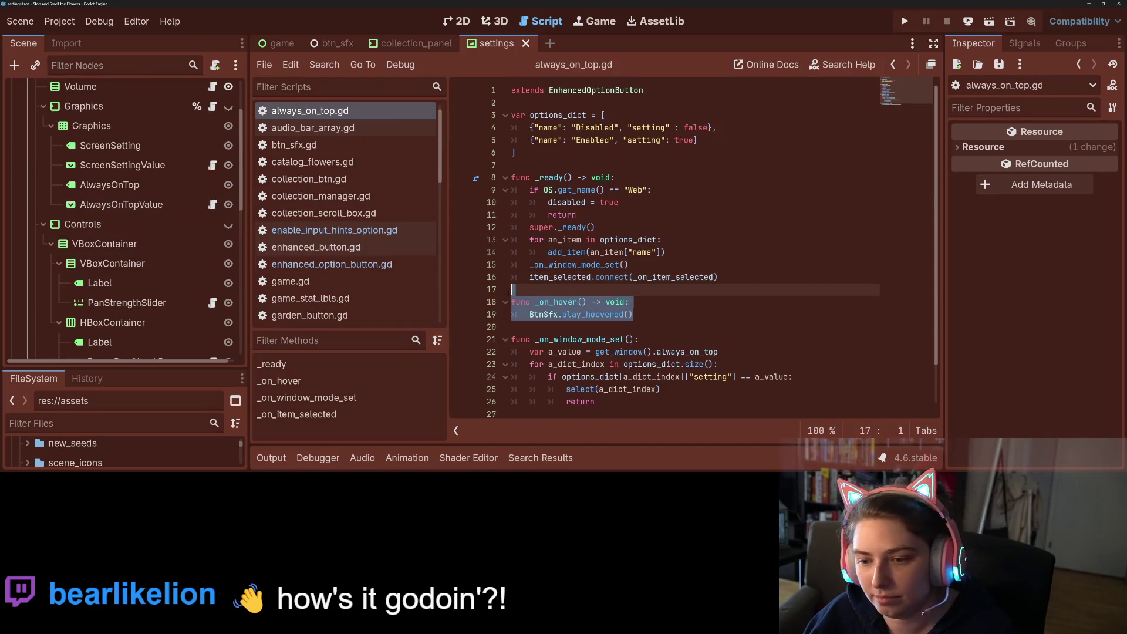
key(Delete)
key(Delete)
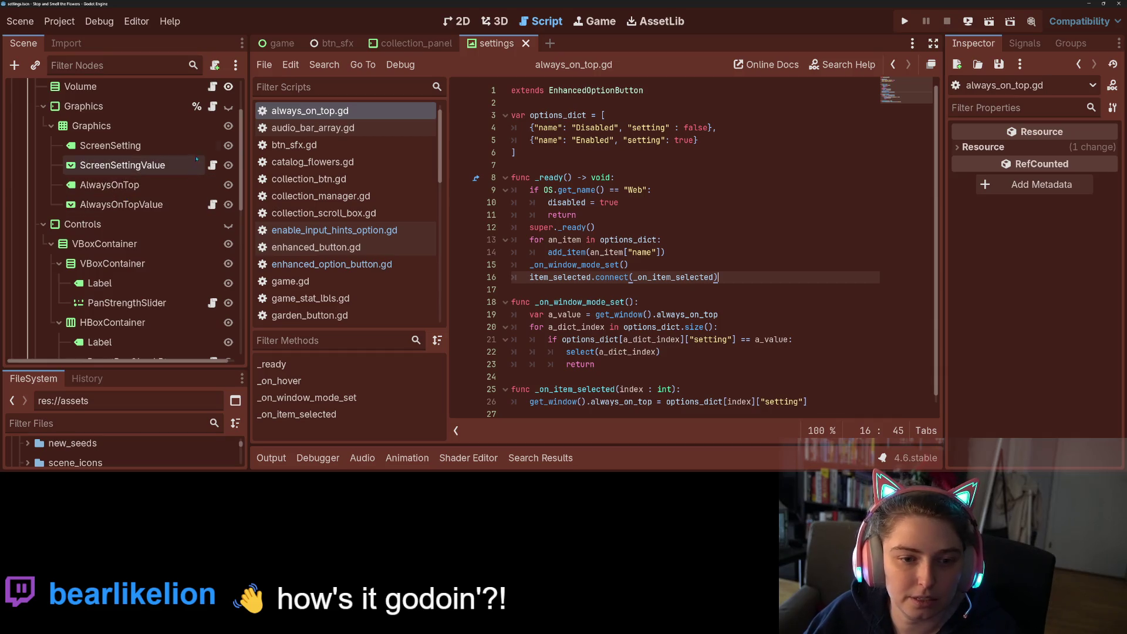
Remove the screen mode option's _on_hover function, leaving a blank line, and save.
click(213, 164)
click(613, 263)
key(shift+Up)
key(shift+Up)
key(shift+Up)
key(BackSpace)
key(Return)
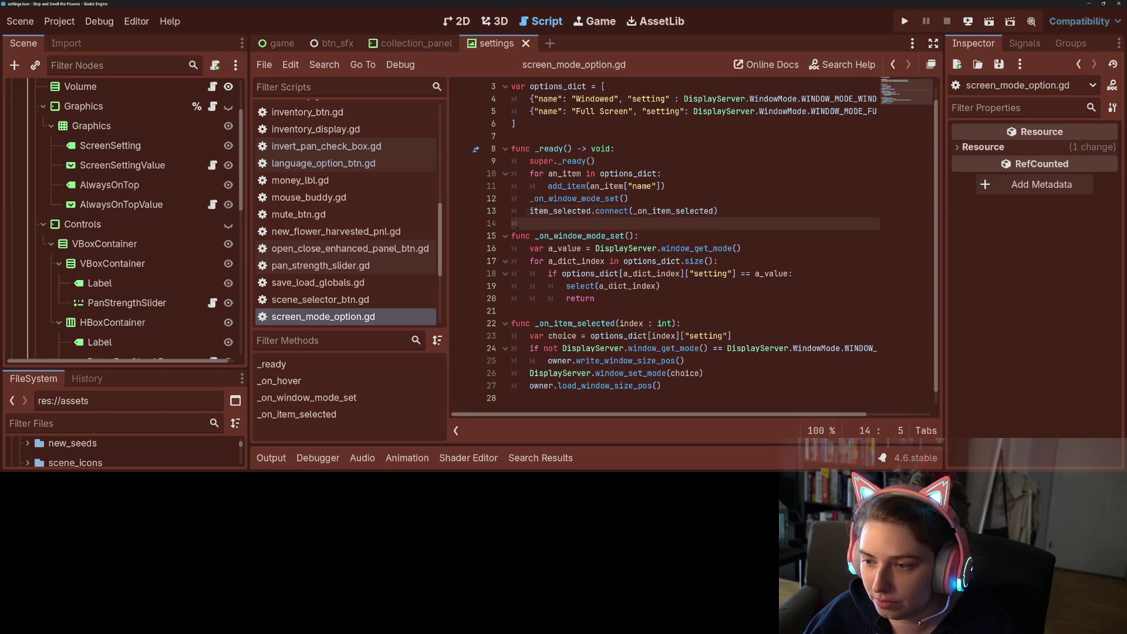
key(ctrl+s)
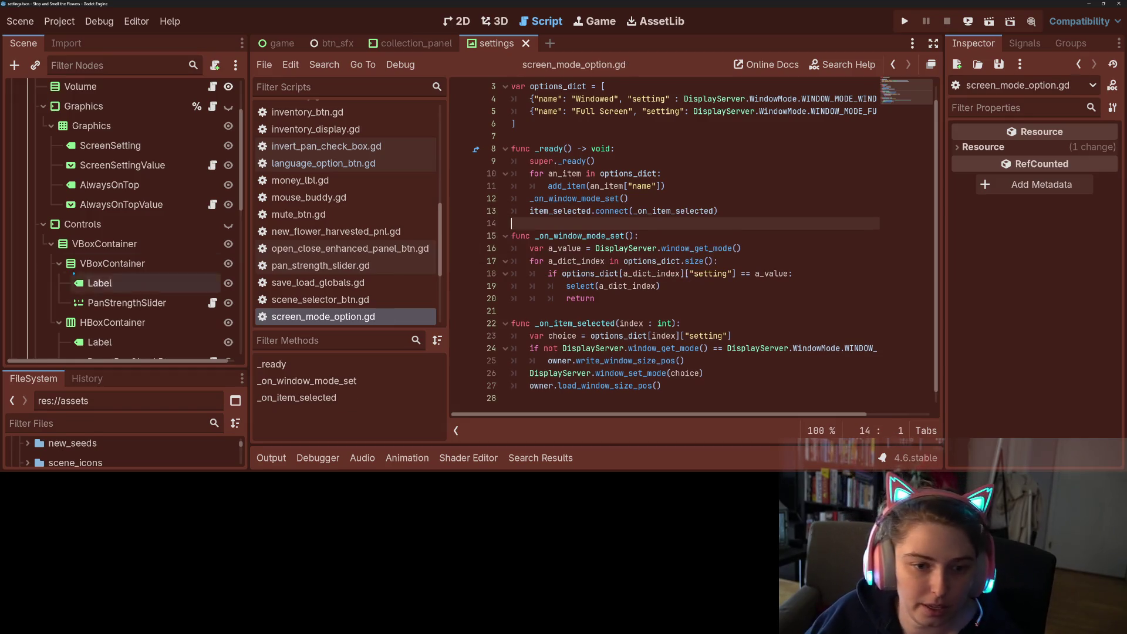
Open enhanced_option_button.gd and add a new line after the _play_sfx function.
scroll(89, 275, up, 3)
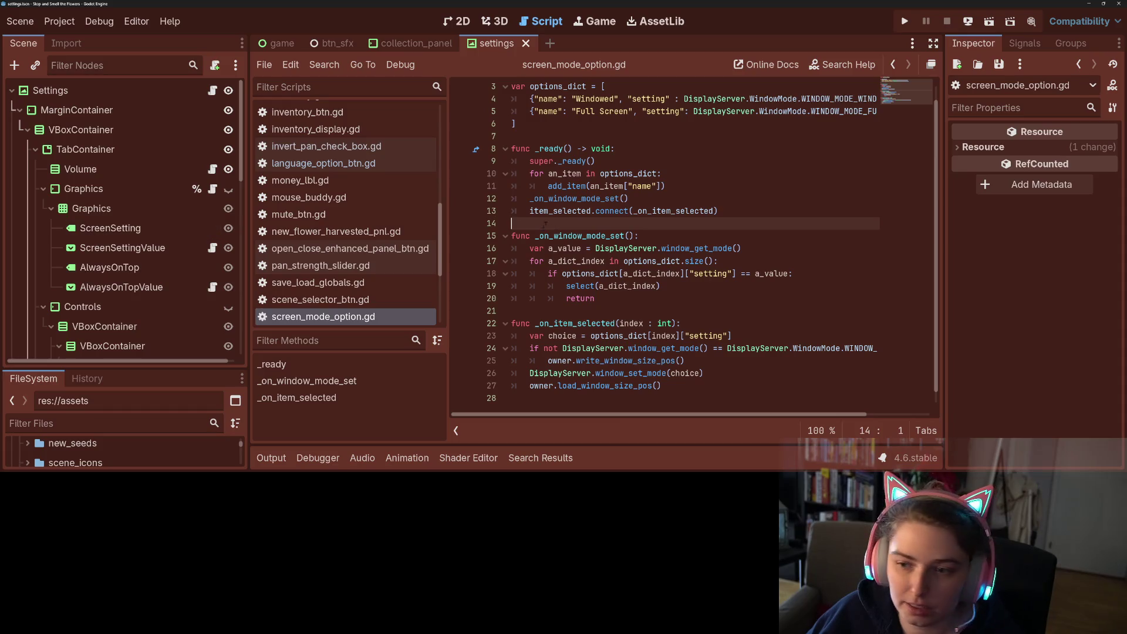
click(595, 248)
scroll(342, 254, down, 3)
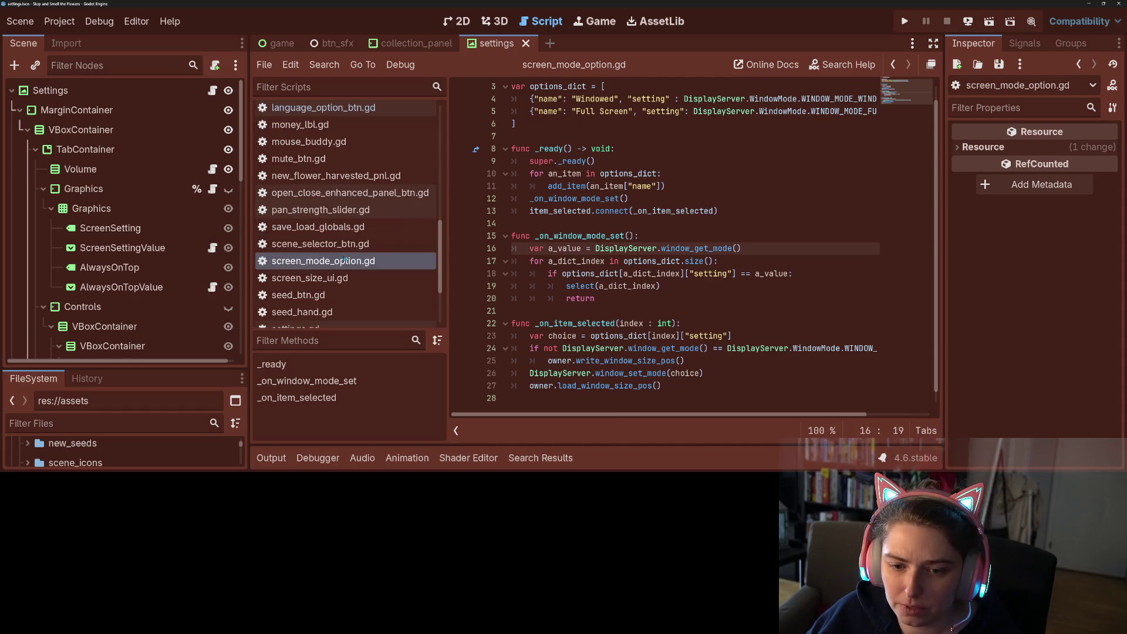
scroll(338, 247, up, 2)
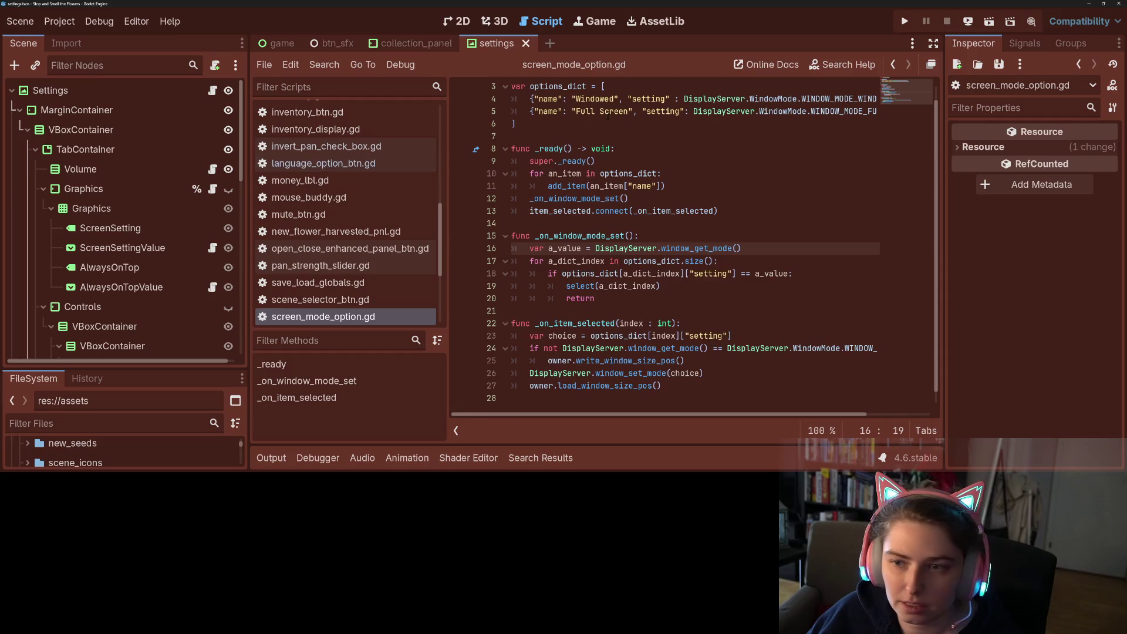
scroll(646, 176, up, 1)
ctrl+click(596, 90)
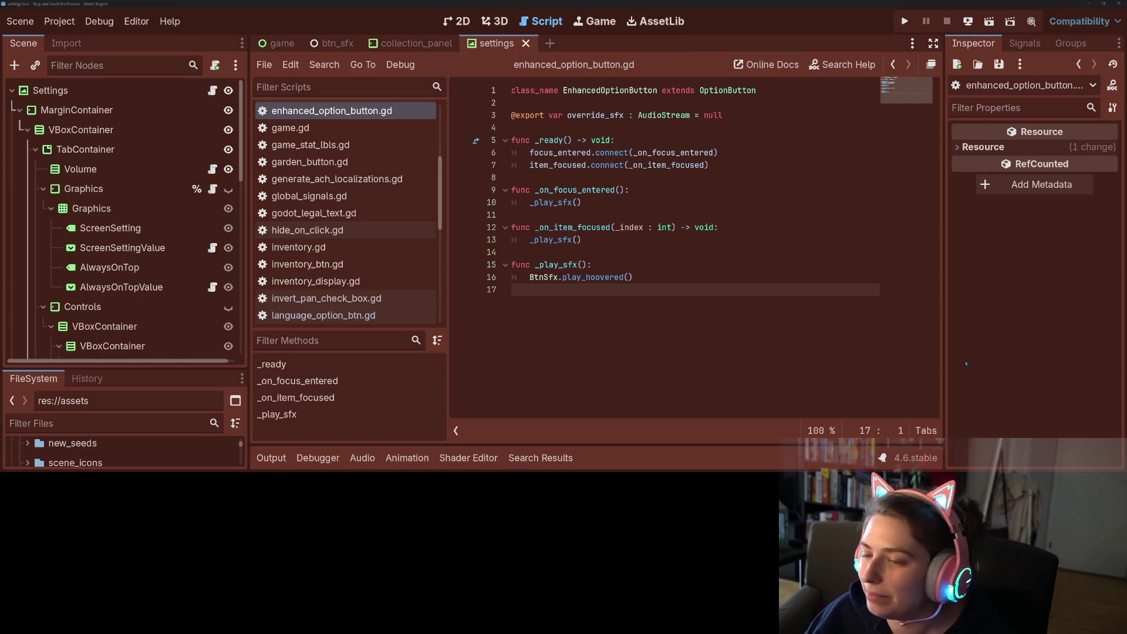
key(Return)
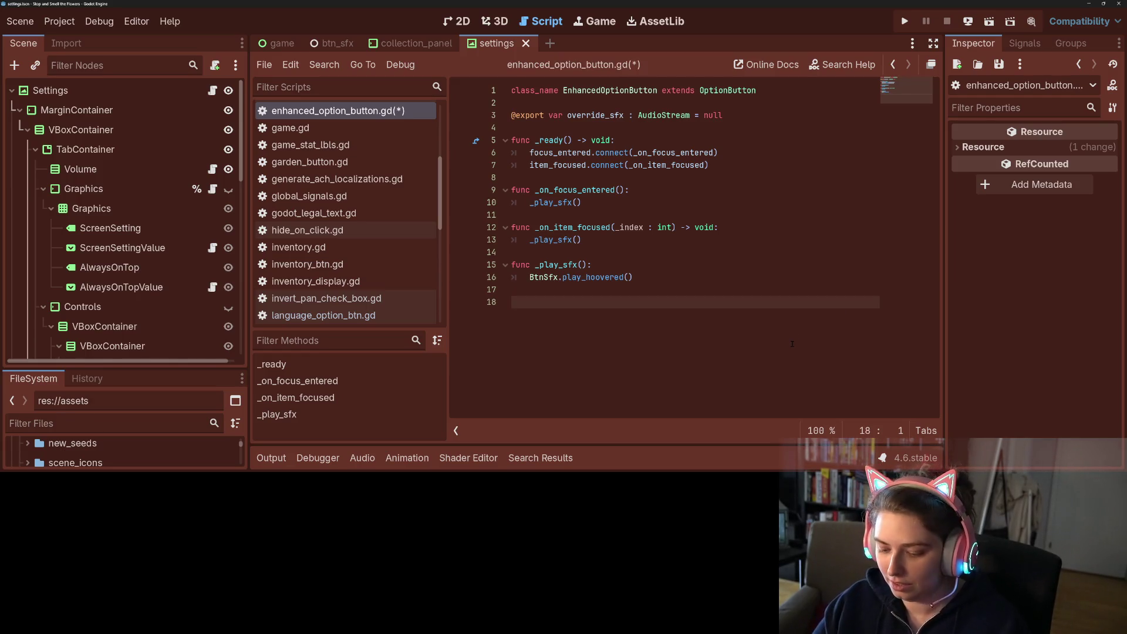
Add a _pressed() override calling BtnSfx.play_pressed() to enhanced_option_button.gd and save.
text(func _)
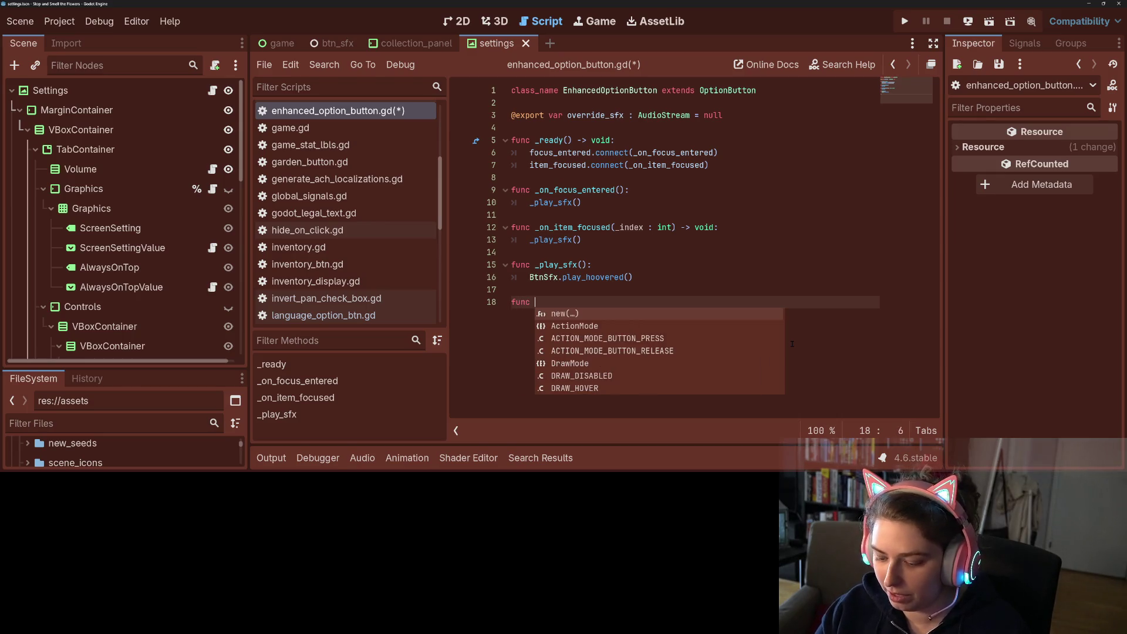
text(pr)
key(Return)
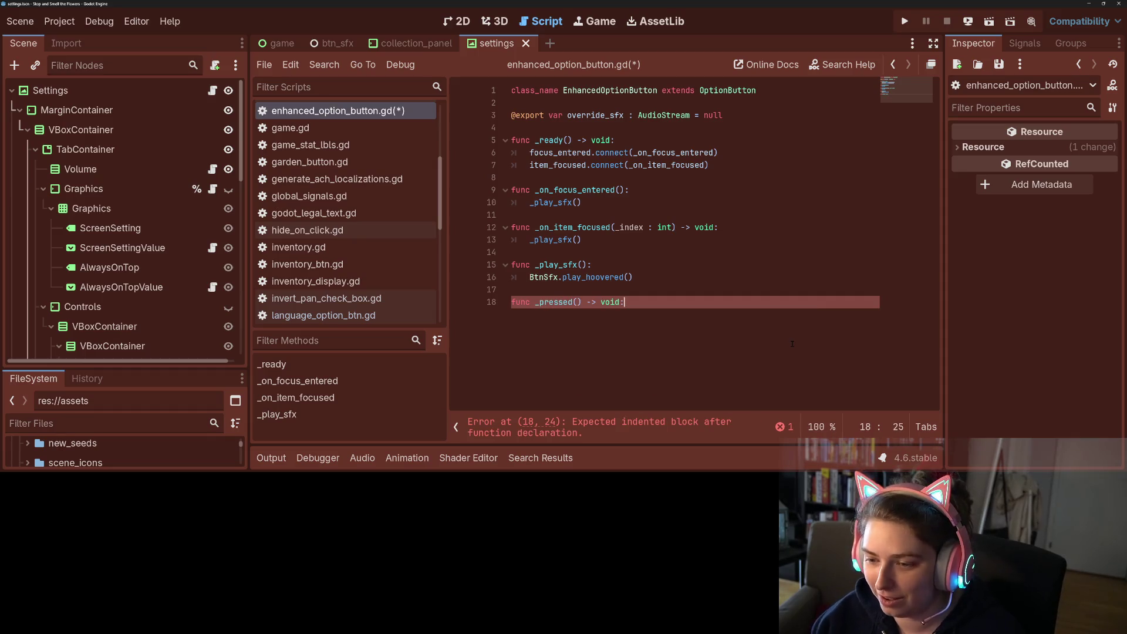
key(Return)
text(Btn)
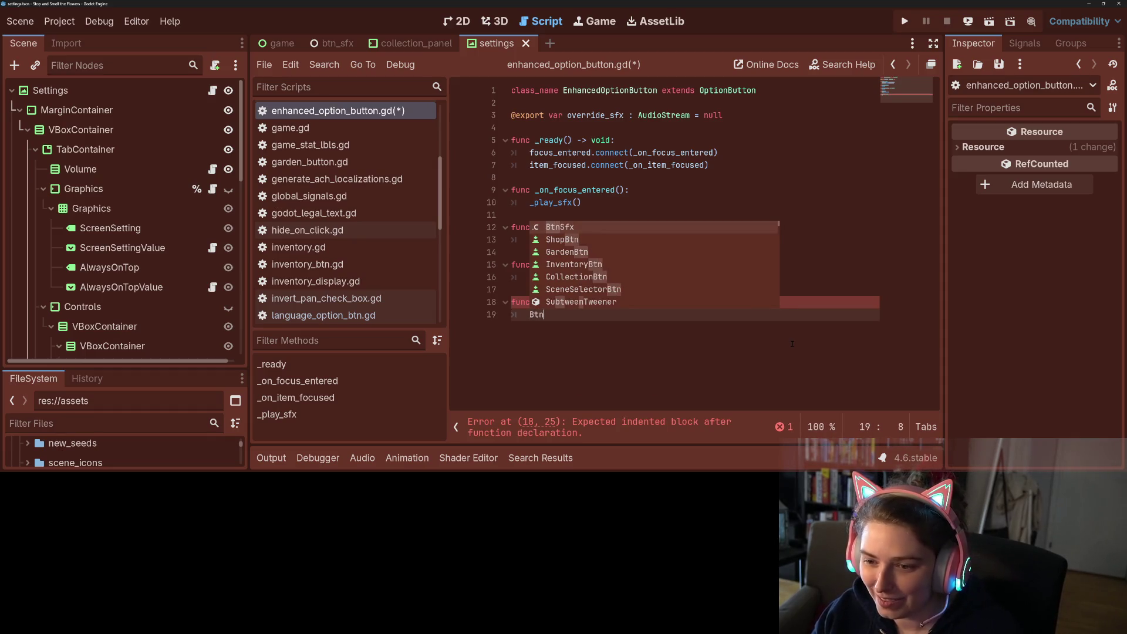
text(Sfx.pla)
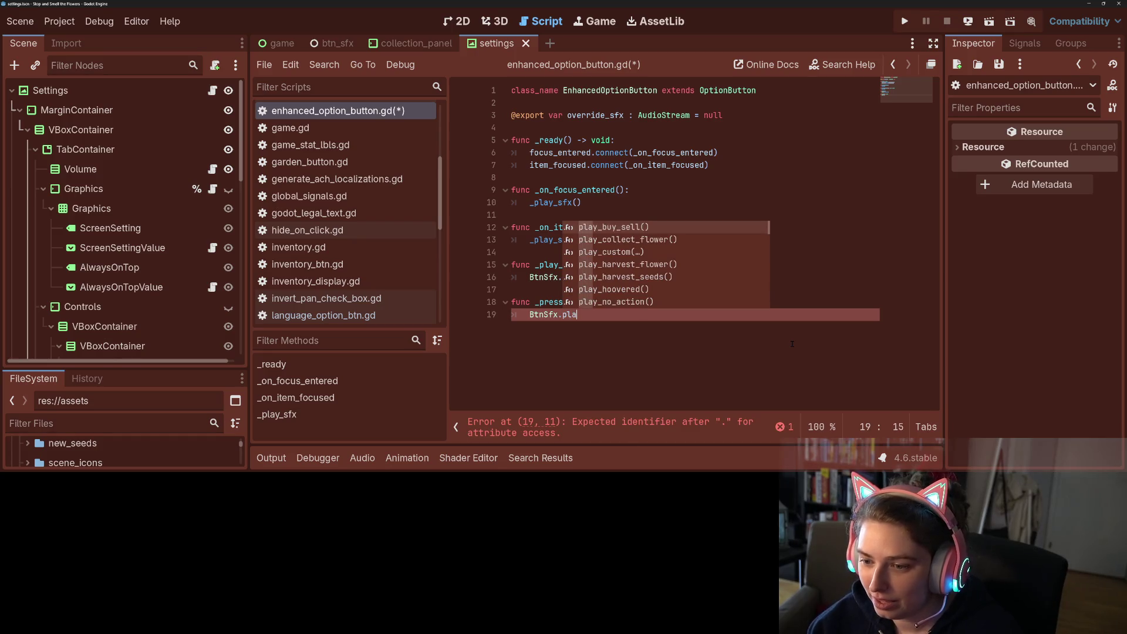
key(Down)
key(Down)
key(Down)
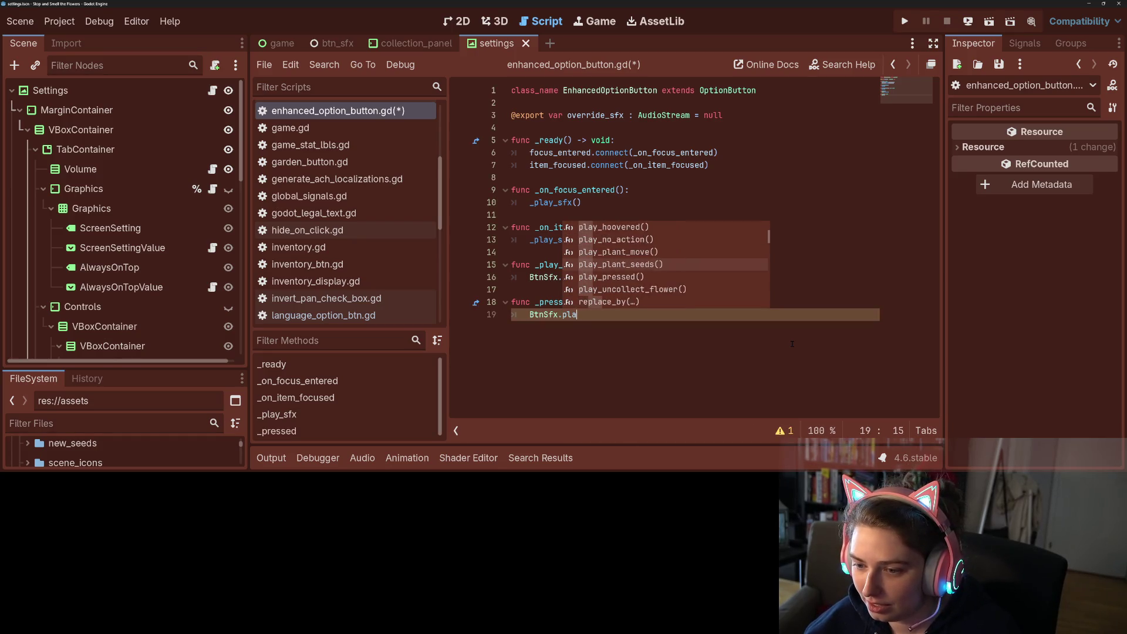
key(Return)
key(ctrl+s)
Review the new _pressed function lines and save the scene and scripts again.
click(738, 337)
click(717, 307)
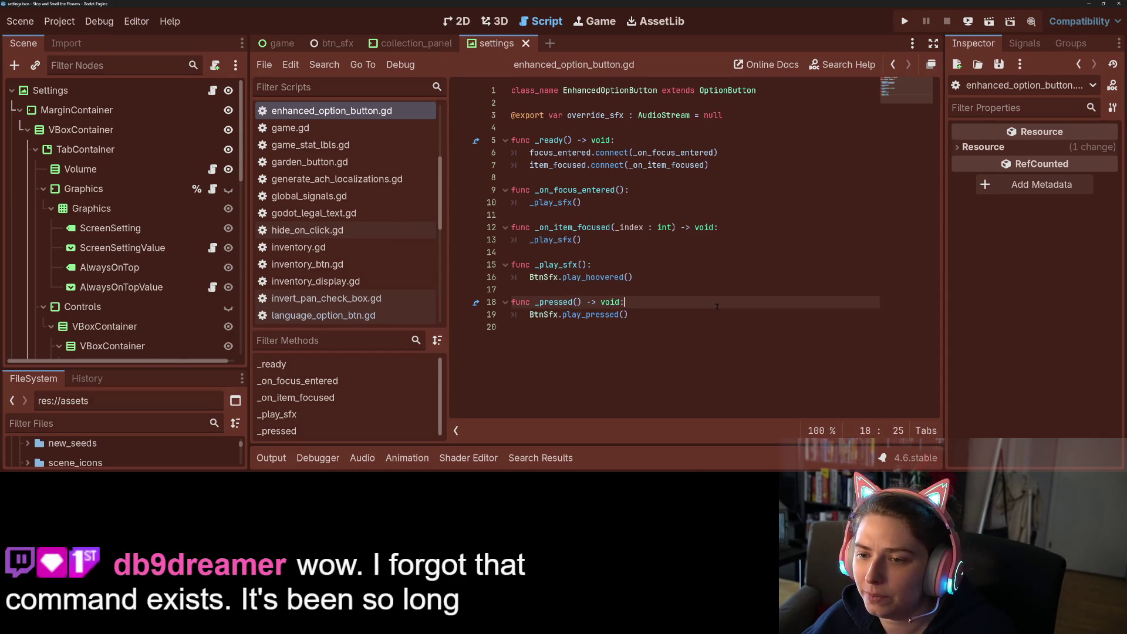
click(757, 332)
click(758, 320)
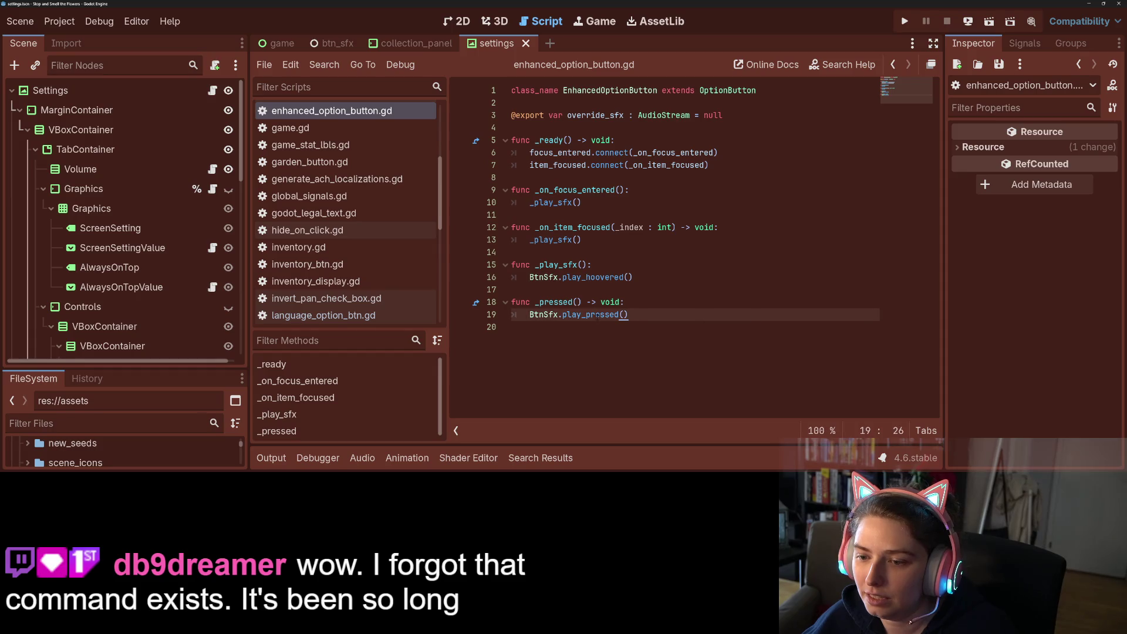
key(ctrl+s)
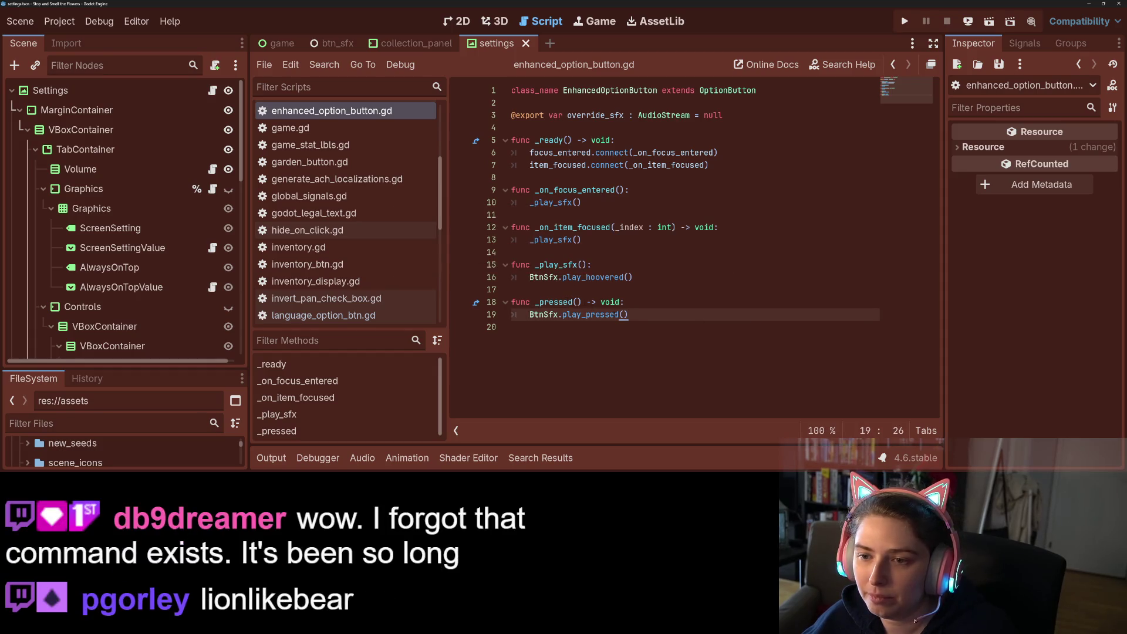
click(683, 304)
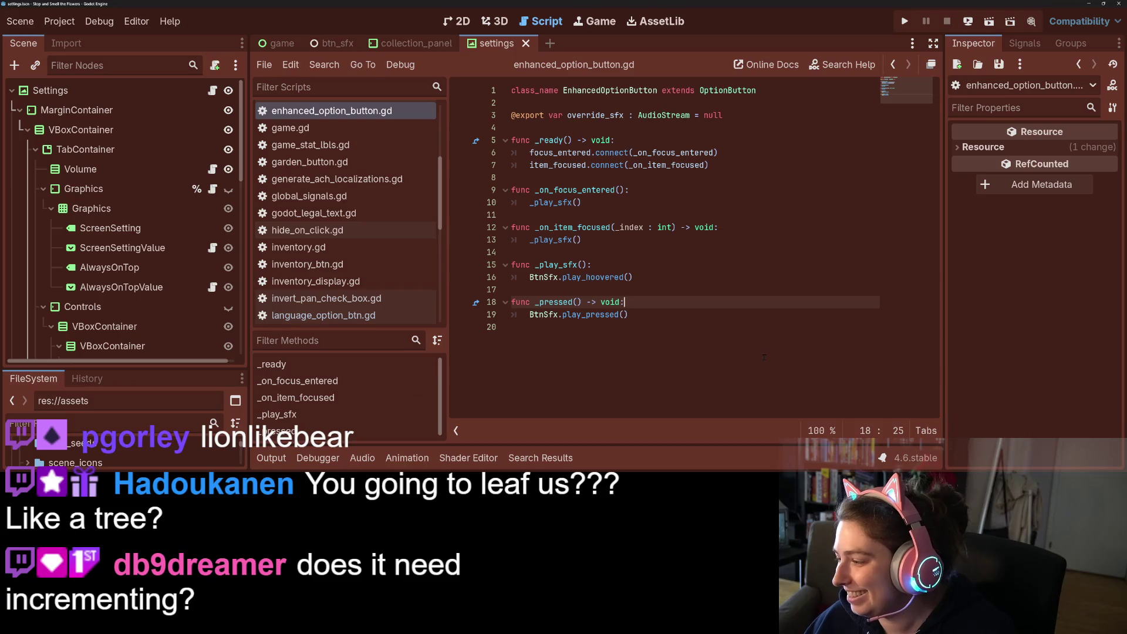
key(ctrl+s)
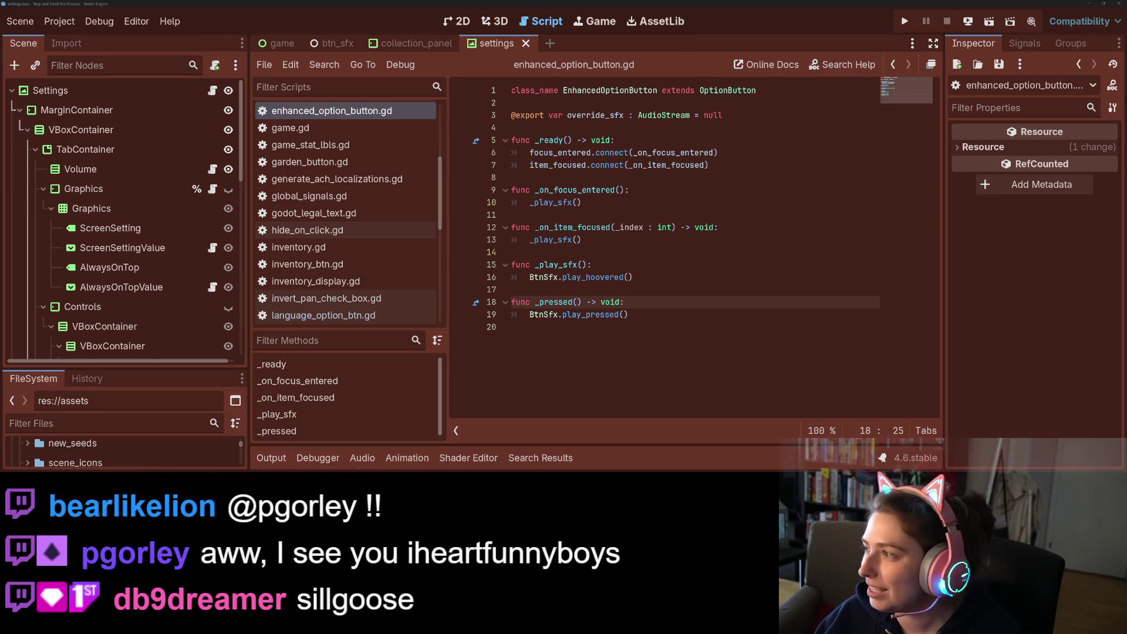
click(583, 323)
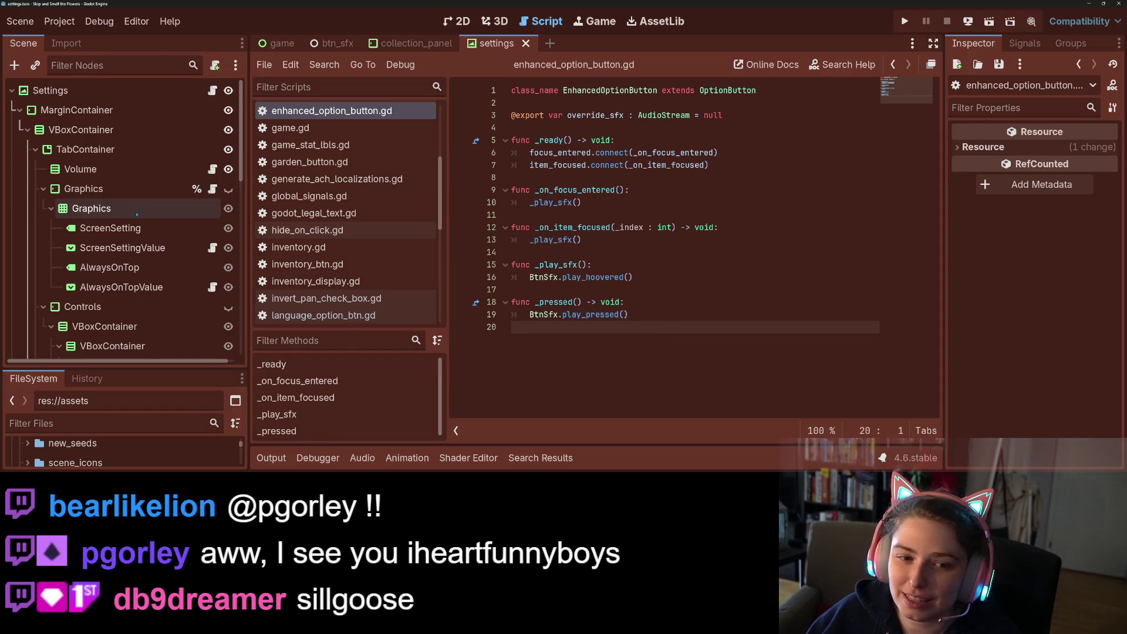
In volume_bar.gd, paste an _on_hover function calling BtnSfx.play_hoovered() after _ready.
scroll(351, 263, down, 3)
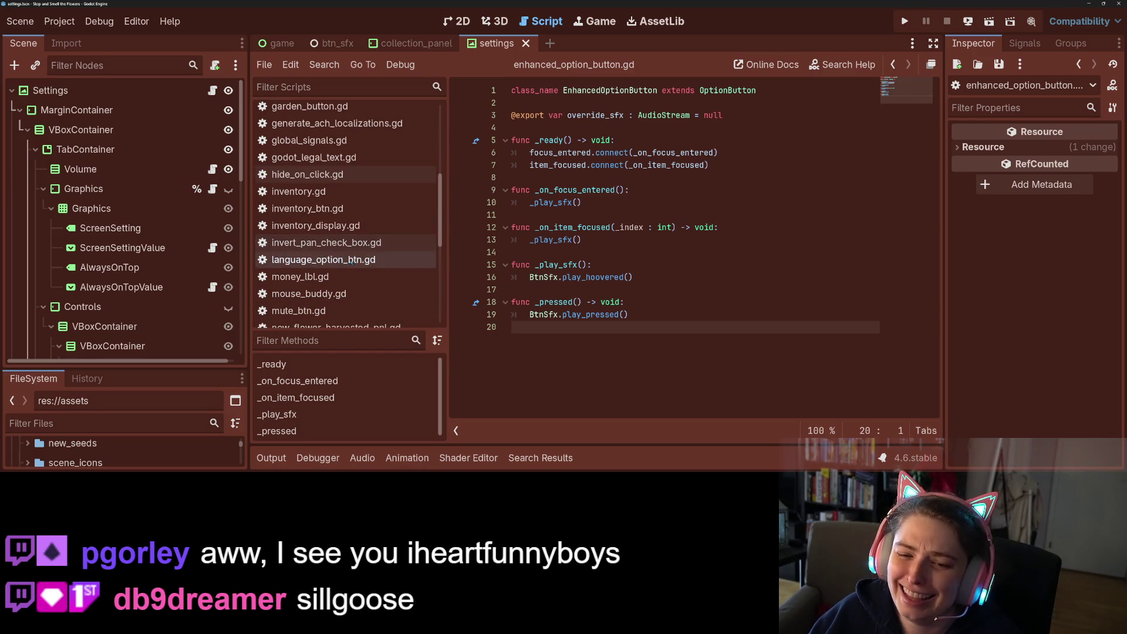
scroll(352, 267, down, 10)
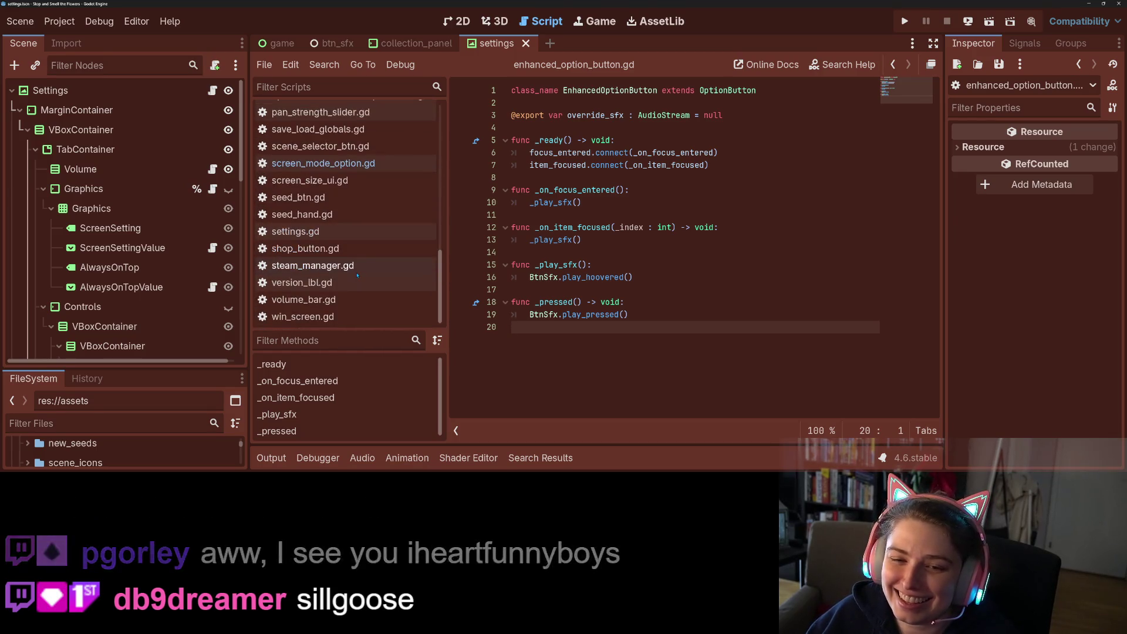
click(336, 300)
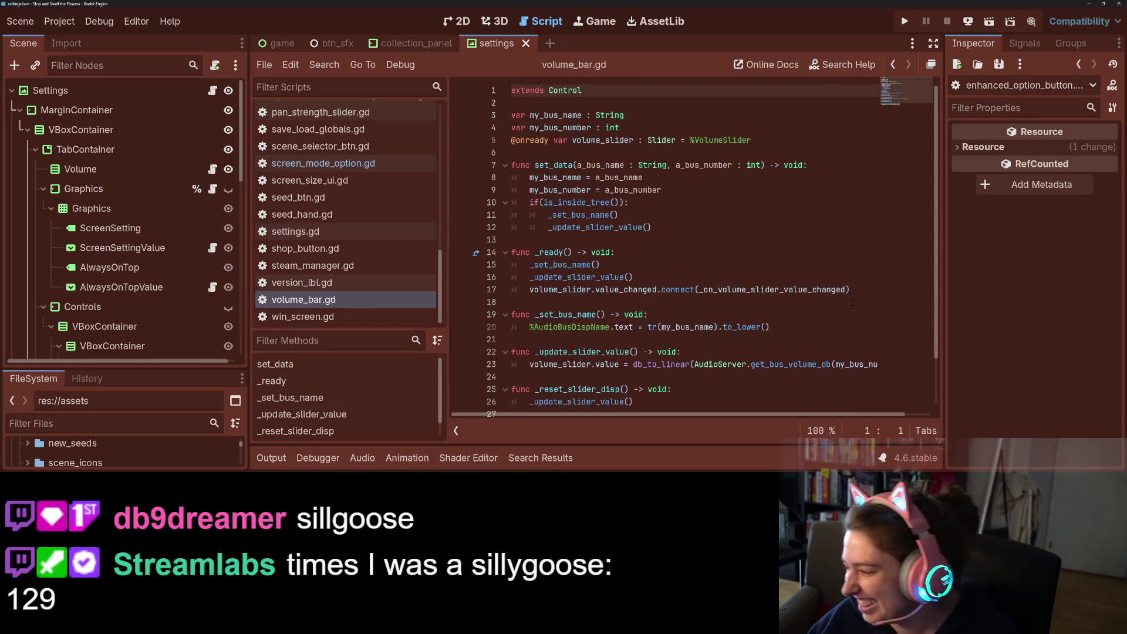
click(696, 290)
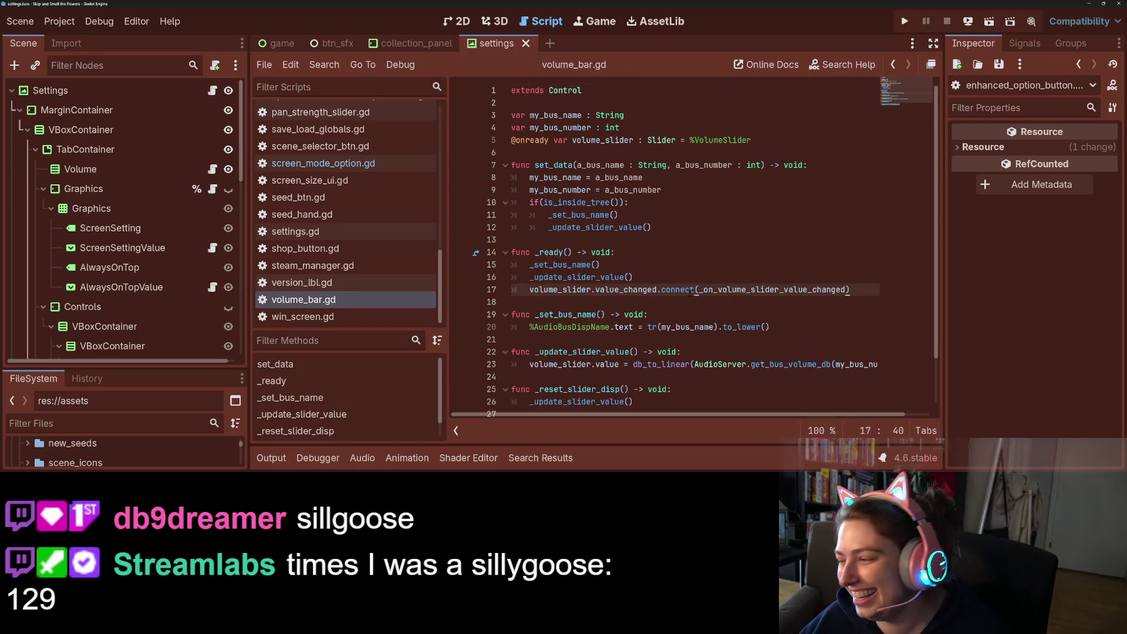
click(631, 252)
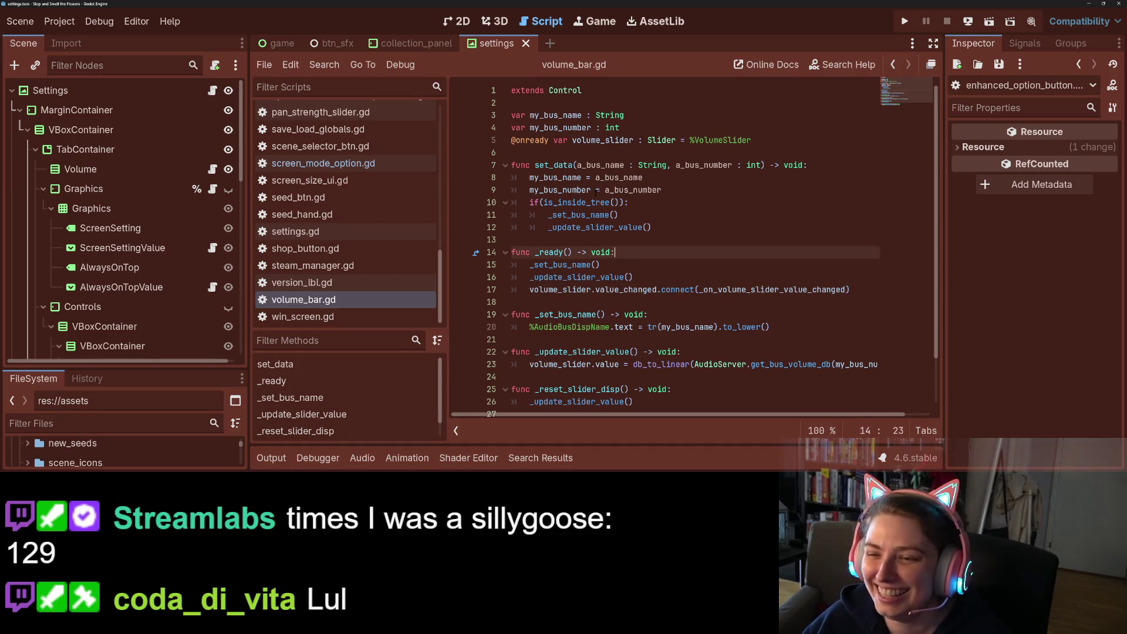
scroll(693, 247, down, 2)
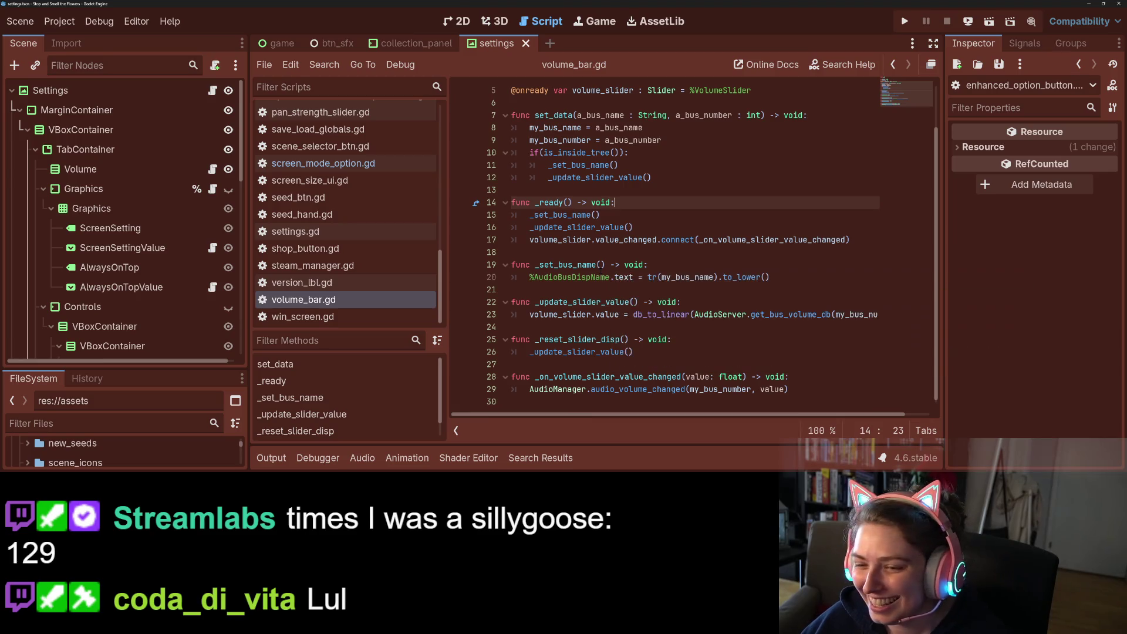
click(715, 278)
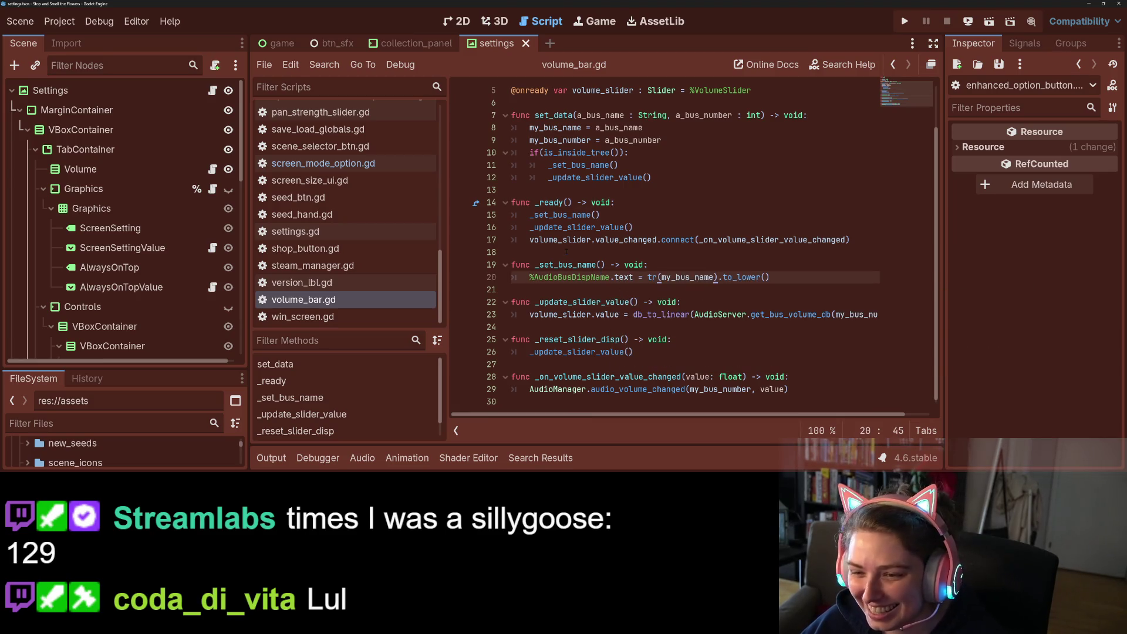
click(588, 254)
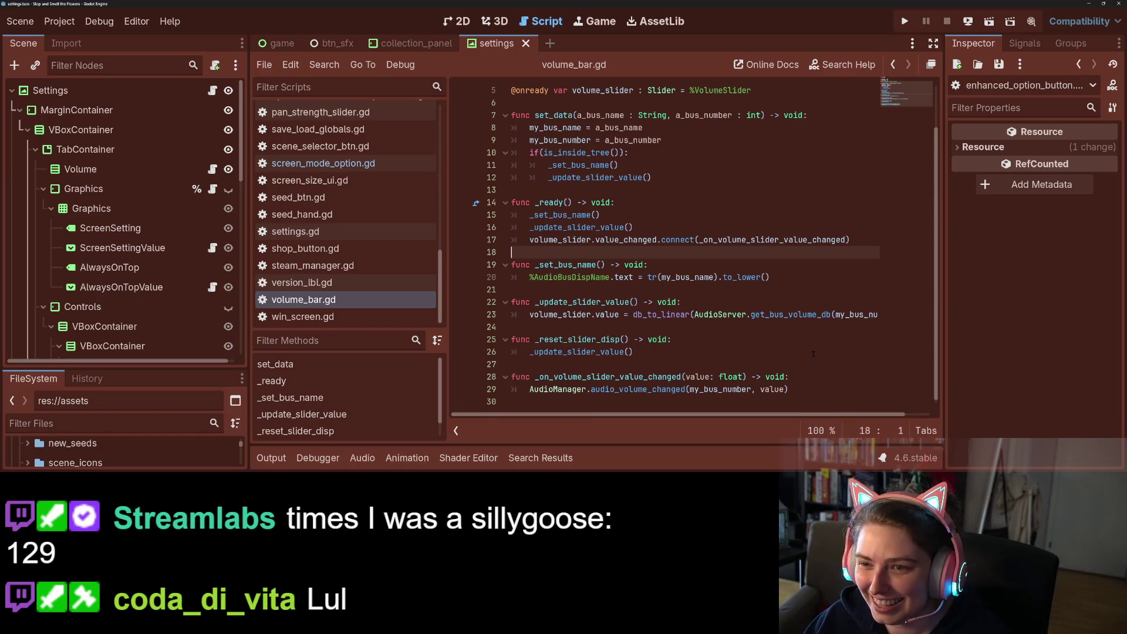
key(Return)
key(Return)
key(Up)
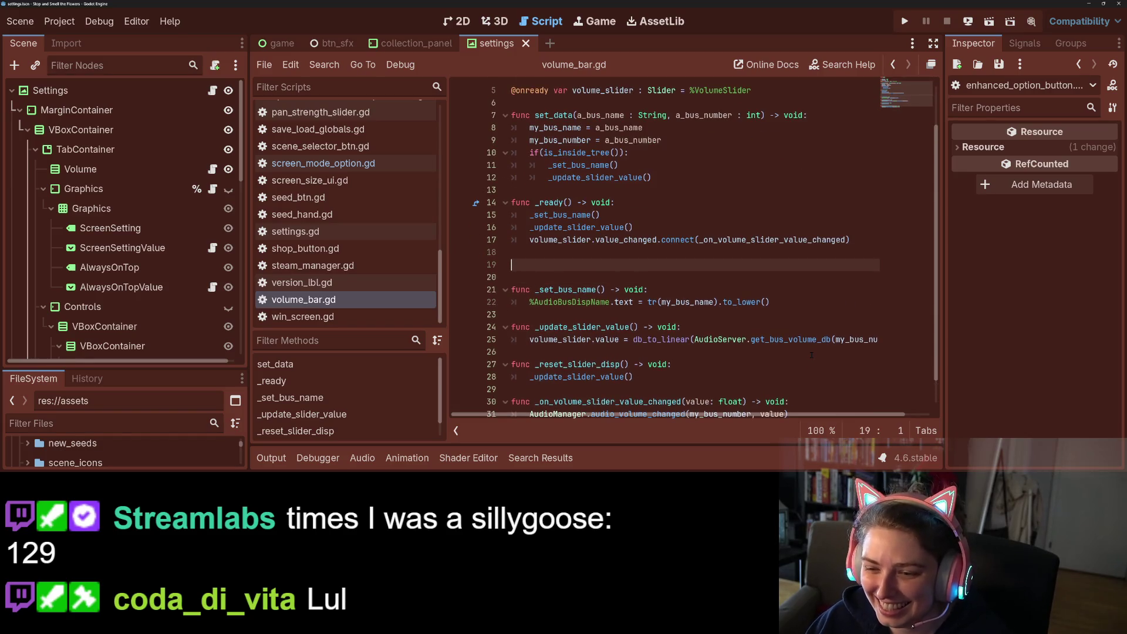
key(super+v)
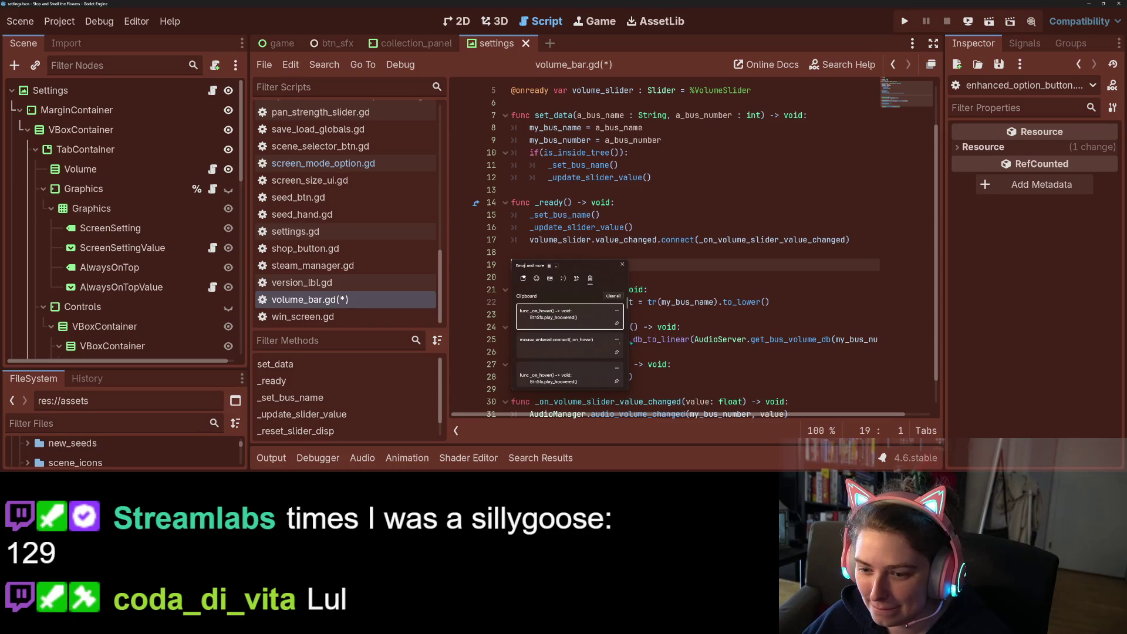
click(581, 323)
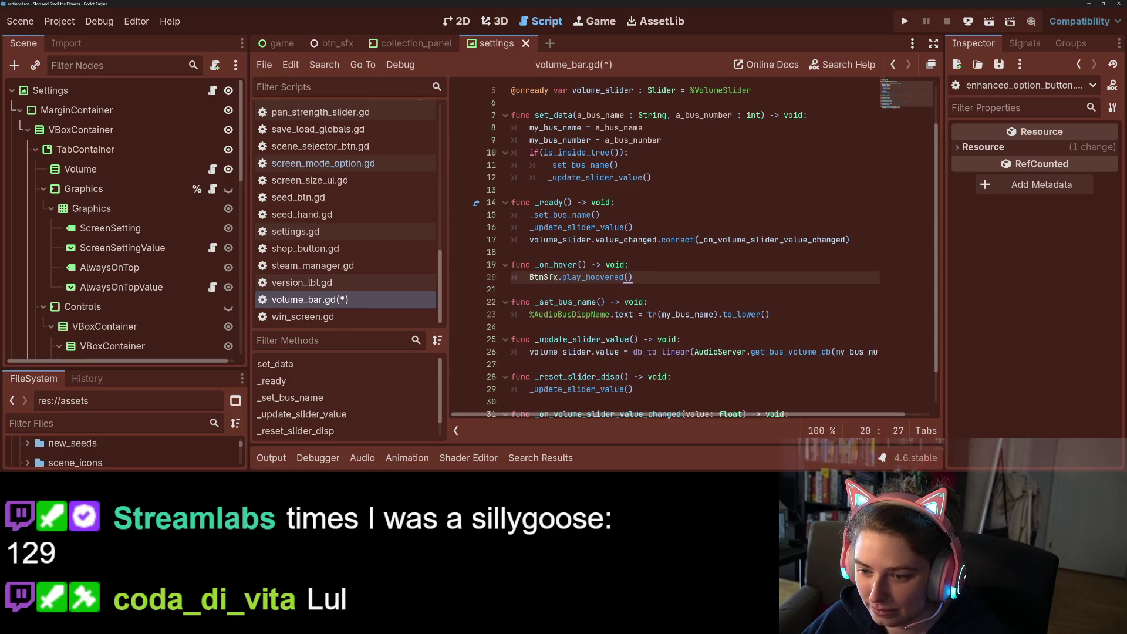
Add mouse_entered.connect(_on_hover) inside _ready in volume_bar.gd and save.
click(865, 241)
key(Return)
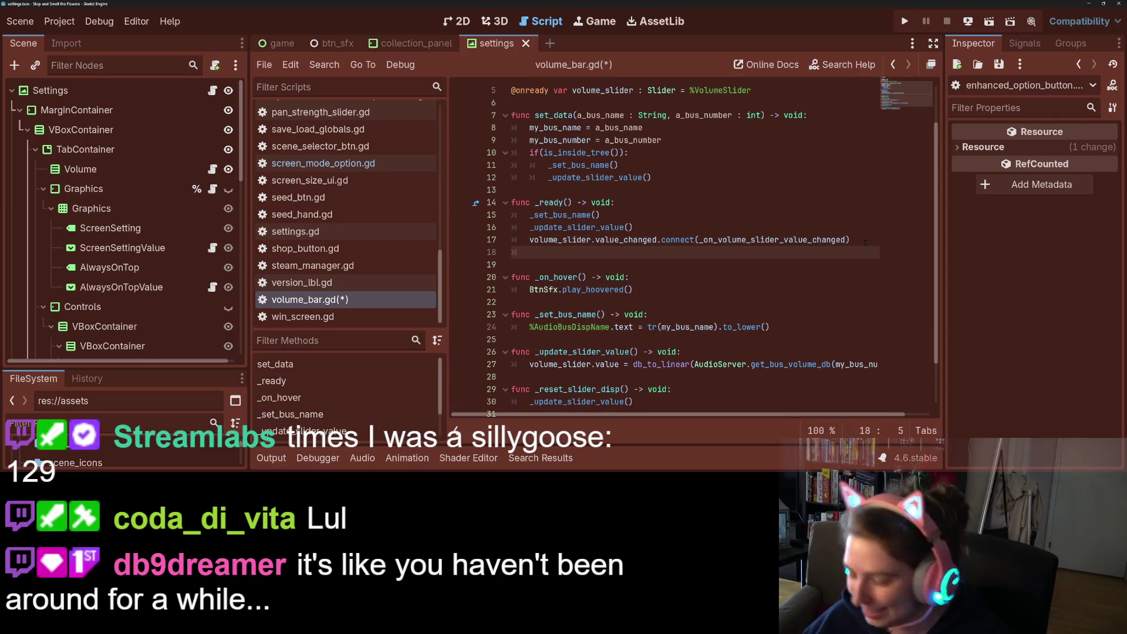
key(super+v)
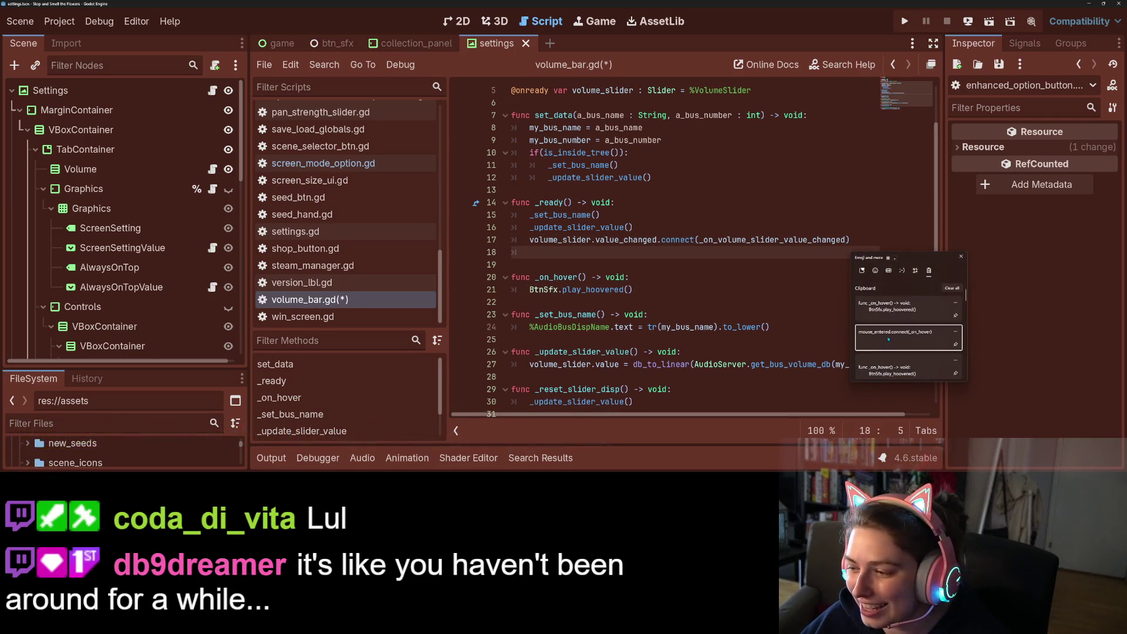
click(896, 334)
click(695, 283)
scroll(701, 308, down, 1)
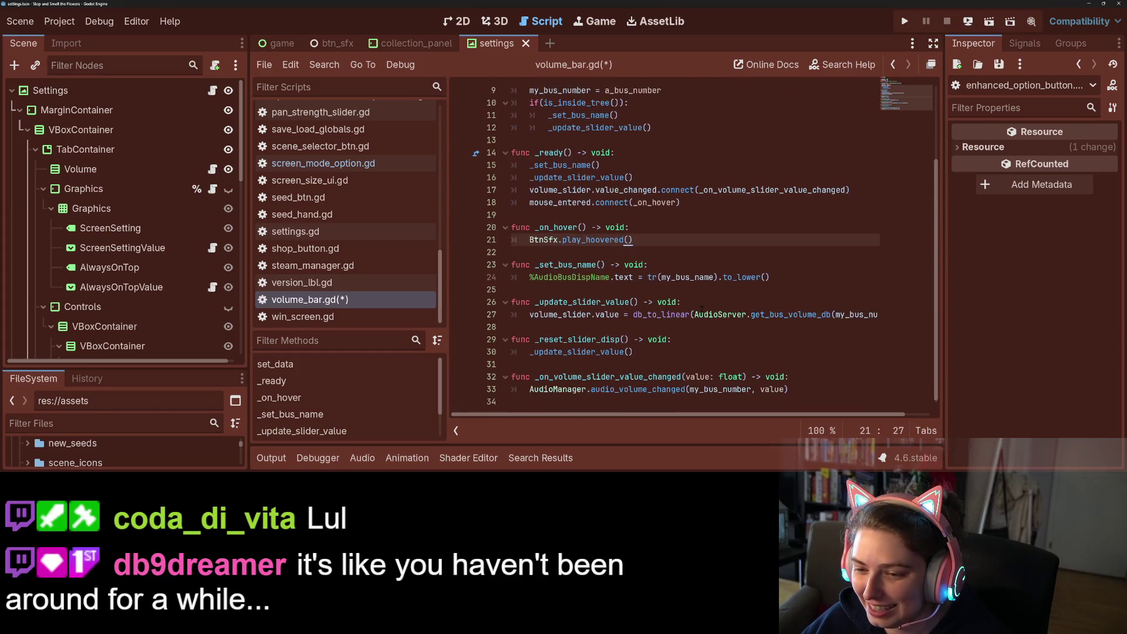
key(ctrl+s)
click(674, 315)
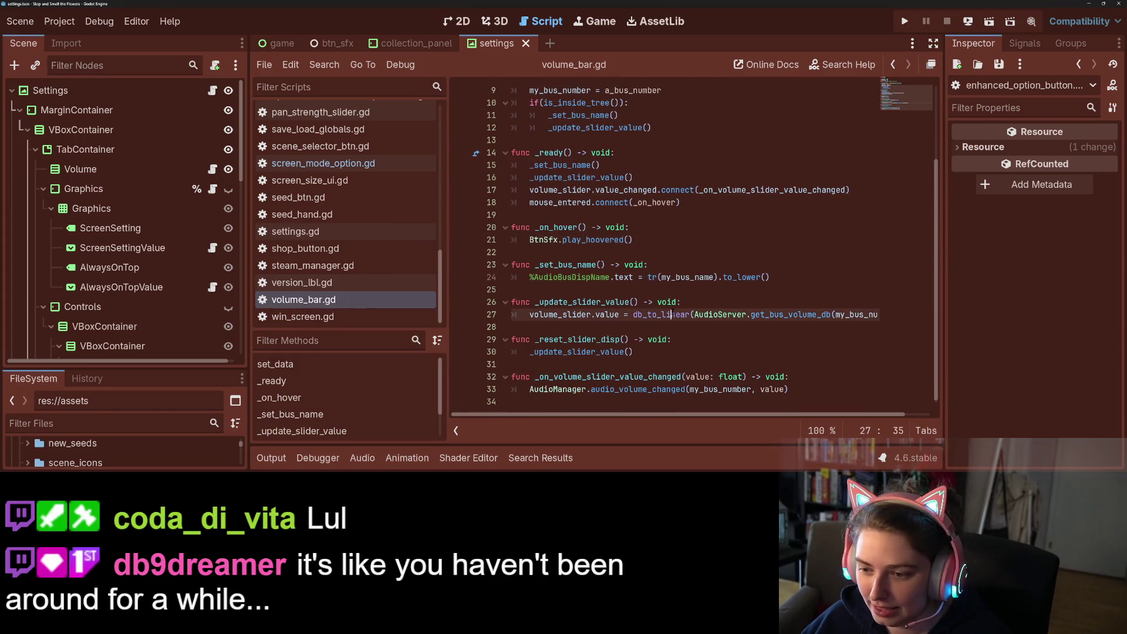
click(755, 315)
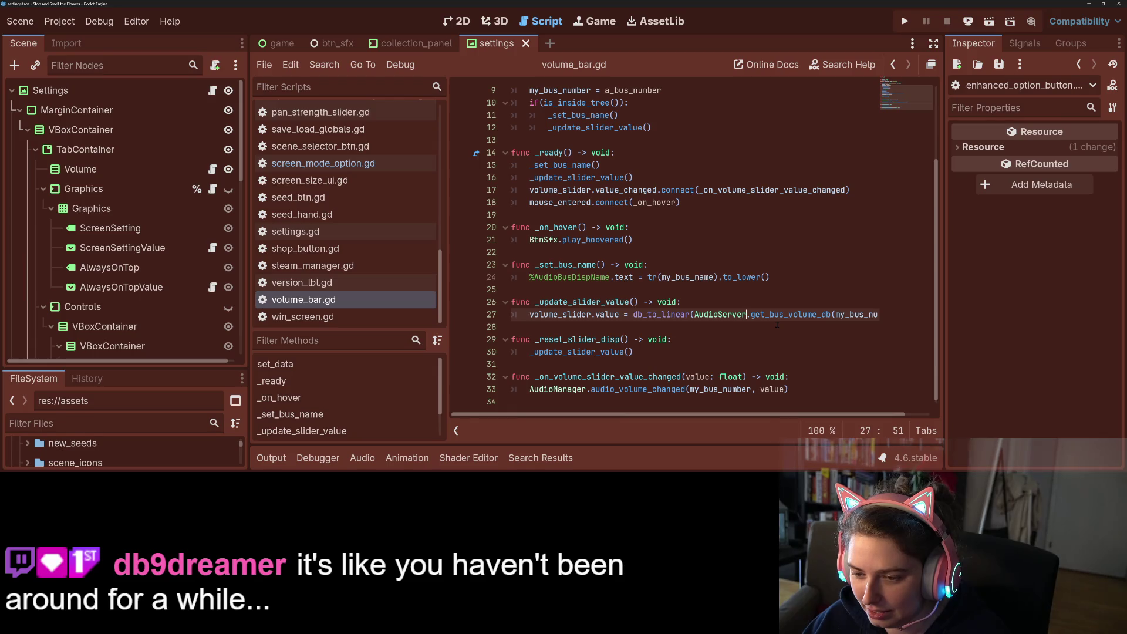
Trace how volume_bar.gd routes the slider's value_changed signal to _on_volume_slider_value_changed.
double_click(589, 302)
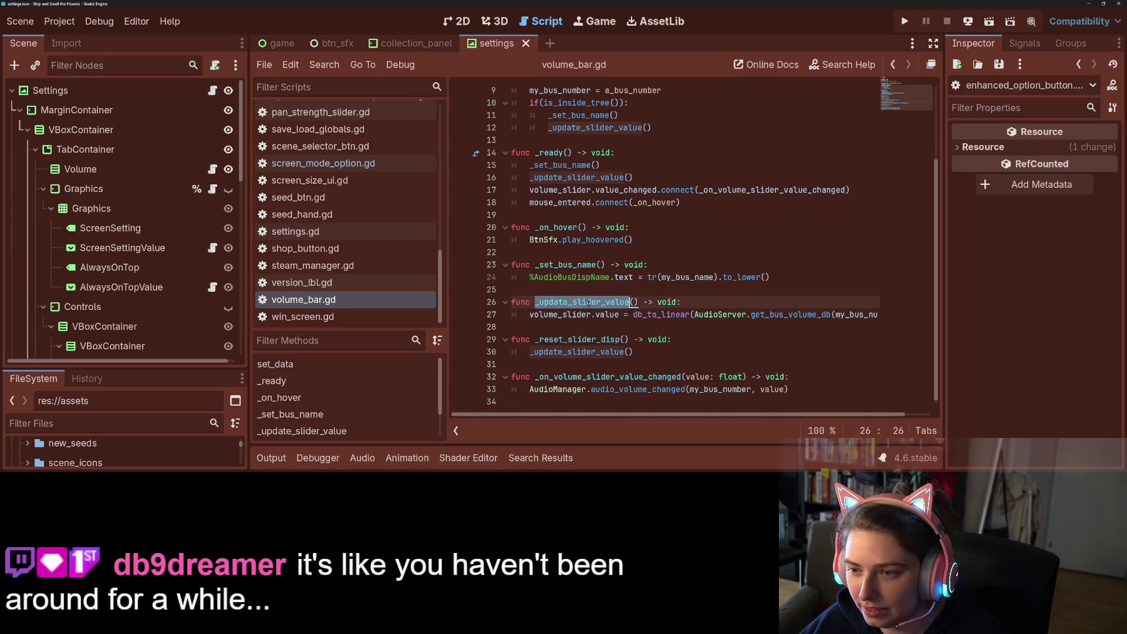
scroll(589, 302, up, 1)
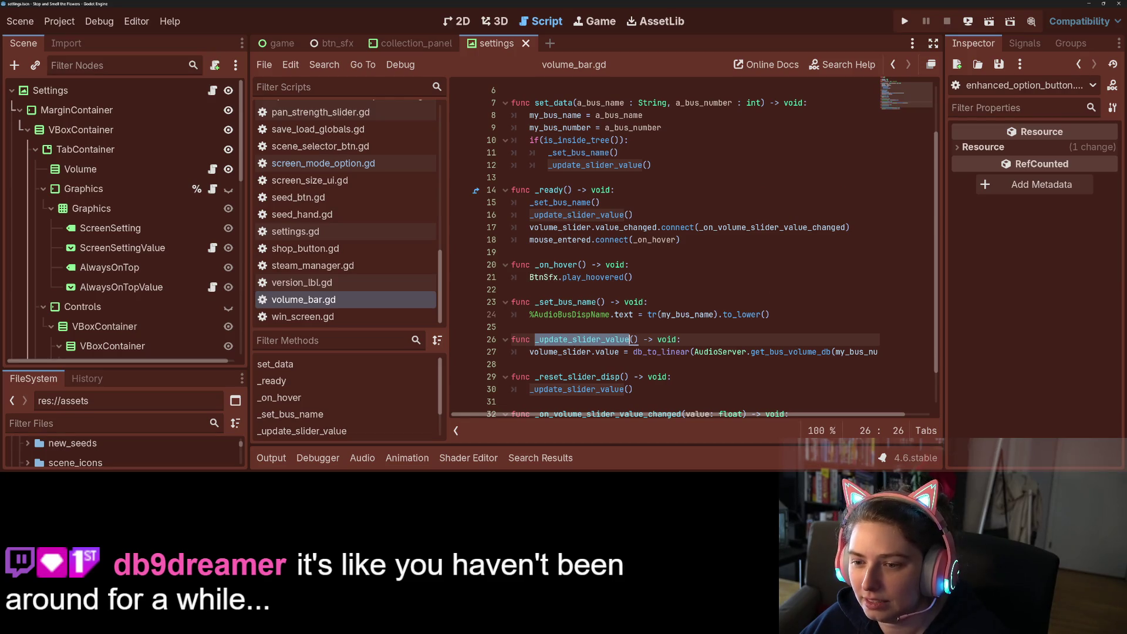
double_click(626, 227)
scroll(683, 244, down, 1)
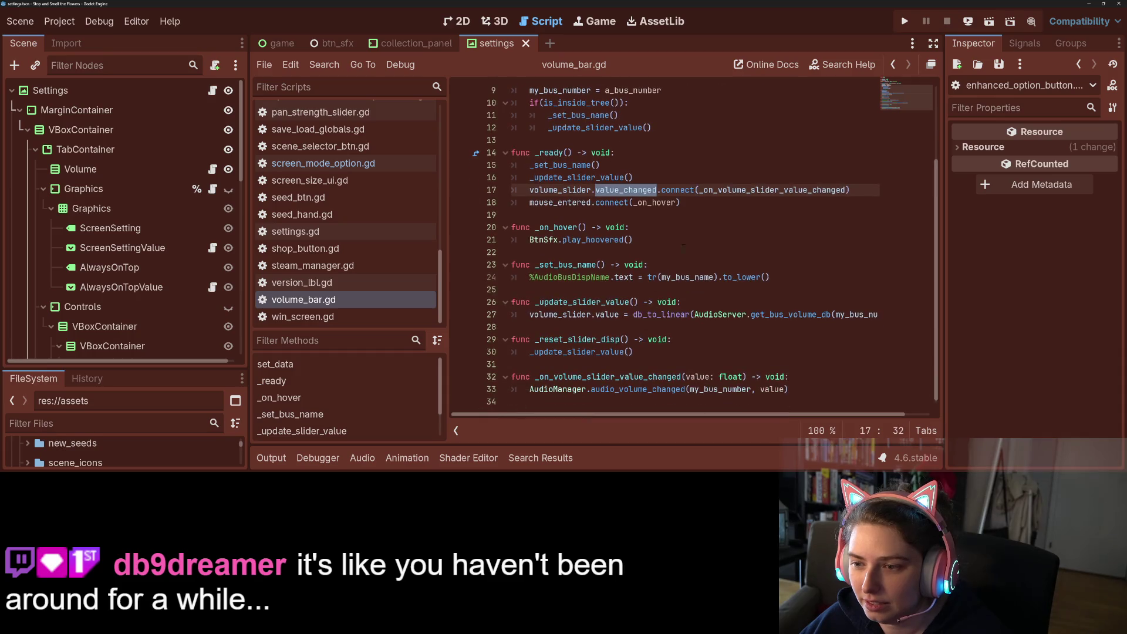
double_click(752, 189)
Append BtnSfx.play_pressed() to the end of _on_volume_slider_value_changed, then run the game.
click(811, 395)
key(Return)
text(BtnSfx.)
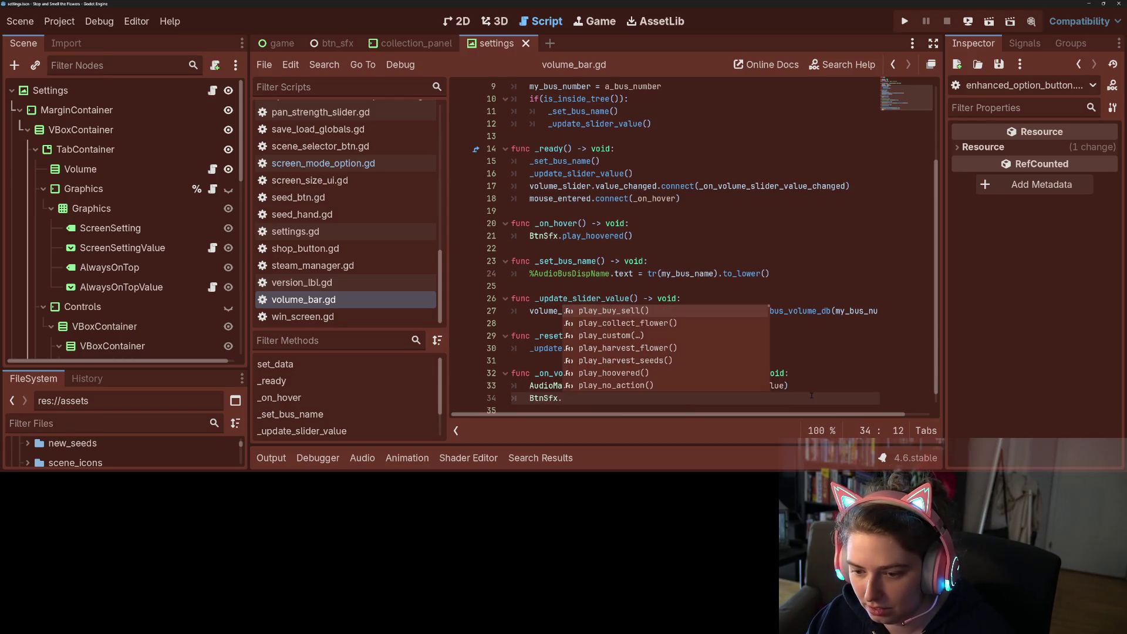
text(play_p)
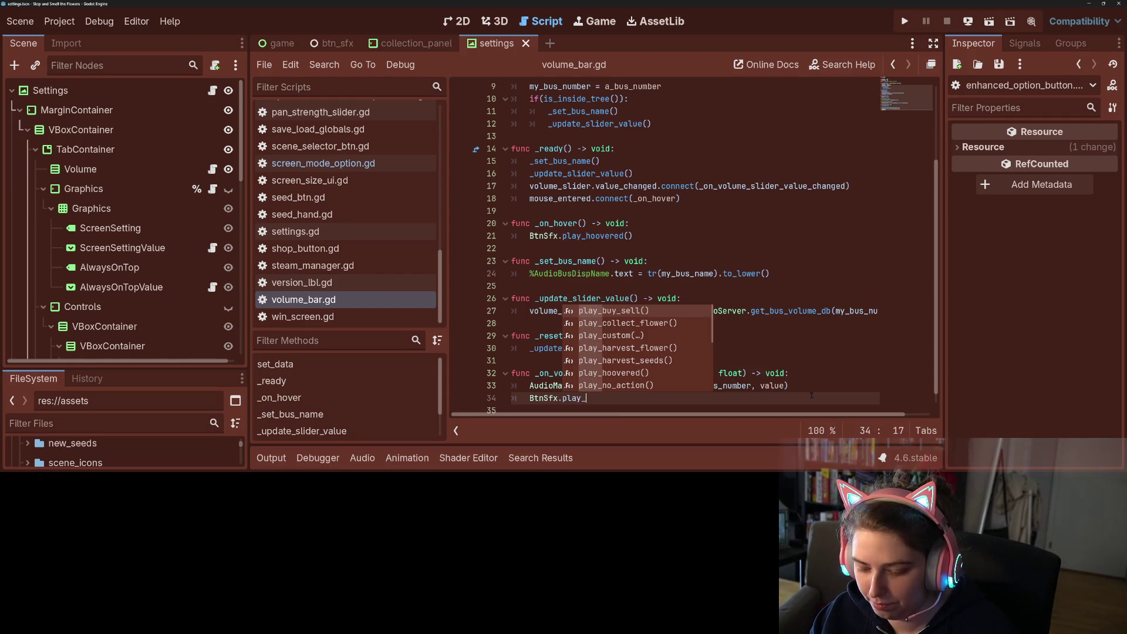
key(Down)
key(Down)
key(Return)
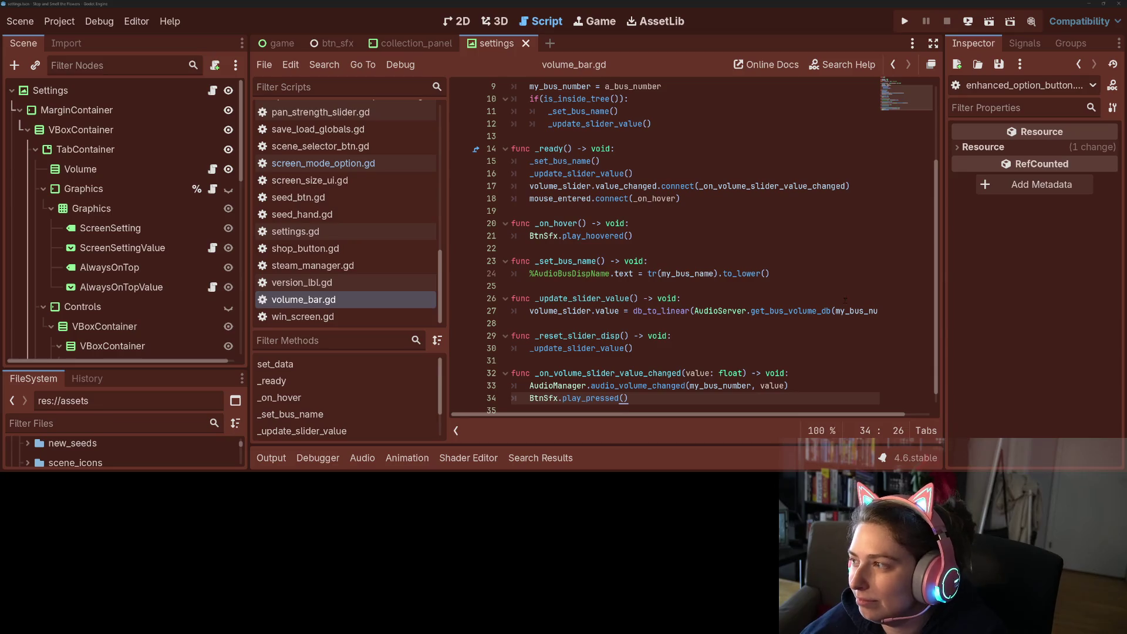
click(807, 290)
click(905, 21)
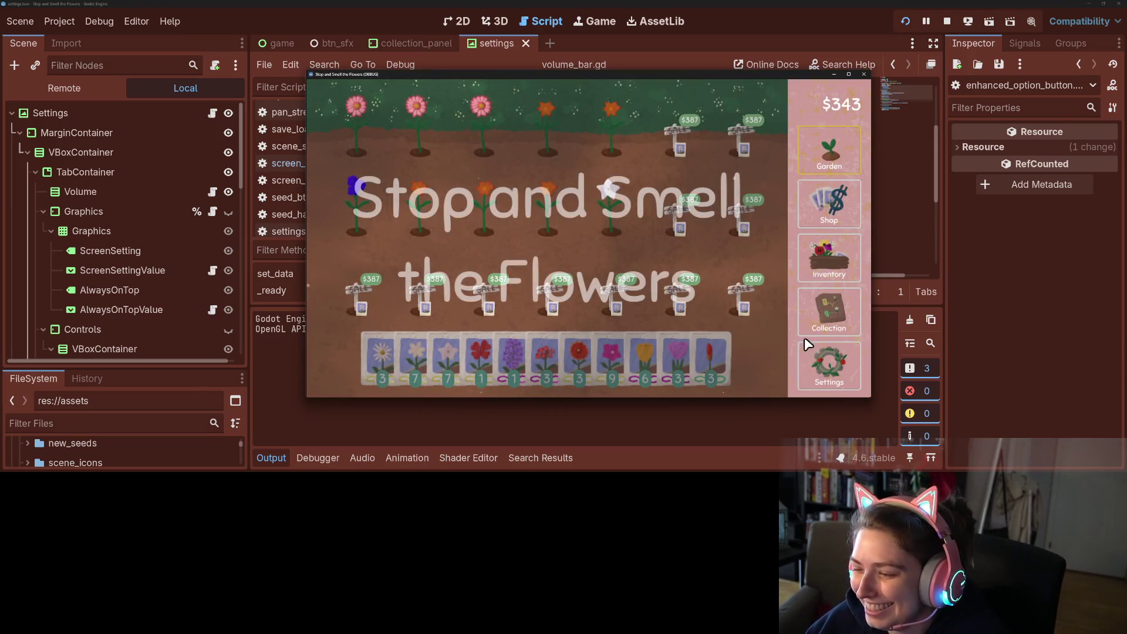
In the game's settings, lower master volume slightly and try the Graphics dropdowns, keeping Windowed.
click(844, 362)
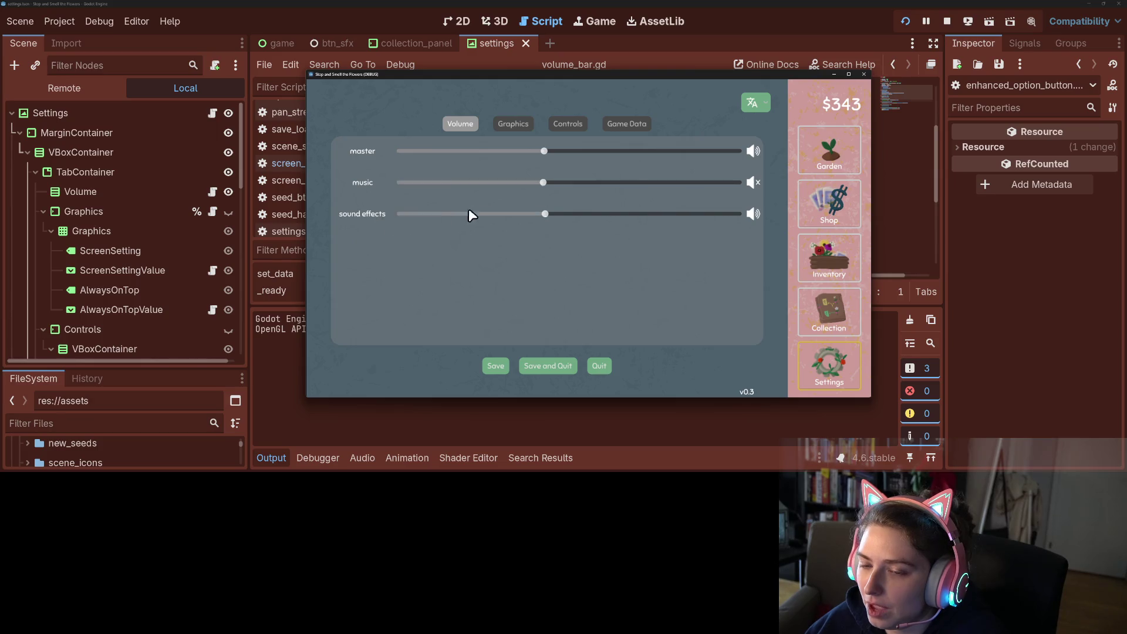
mouse_move(602, 152)
mouse_down()
mouse_move(540, 152)
mouse_move(548, 160)
mouse_up()
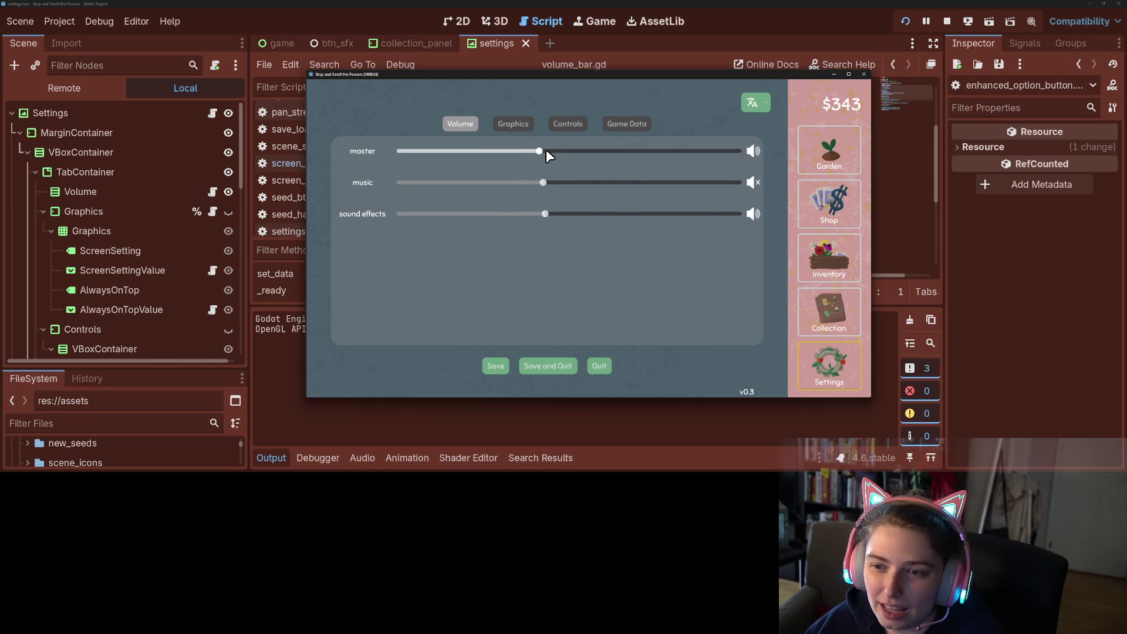
click(521, 126)
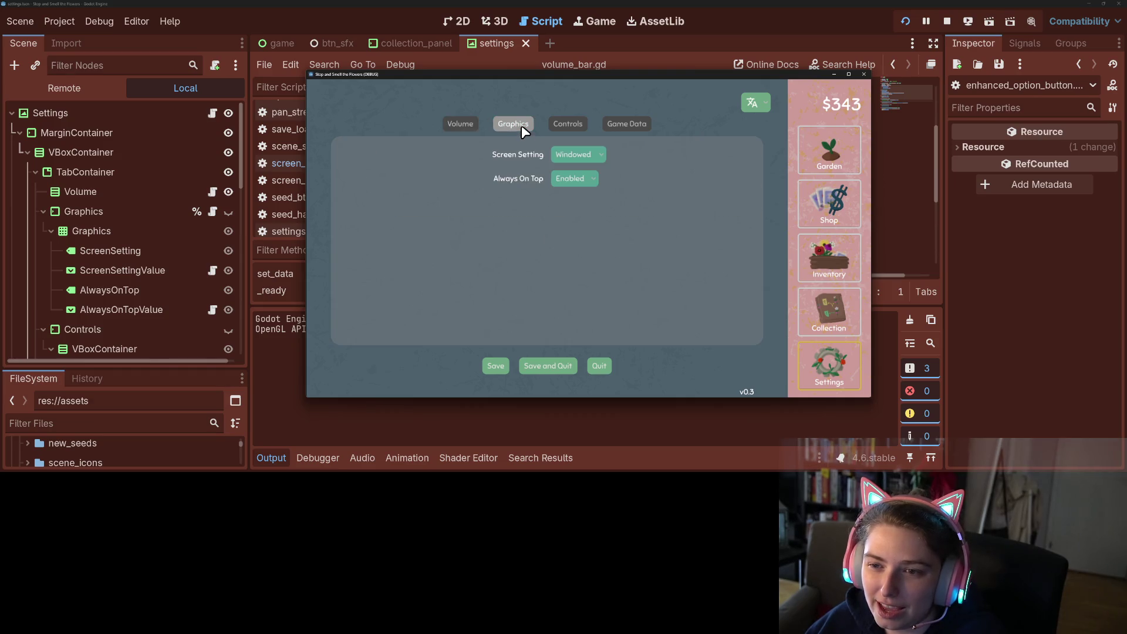
click(586, 178)
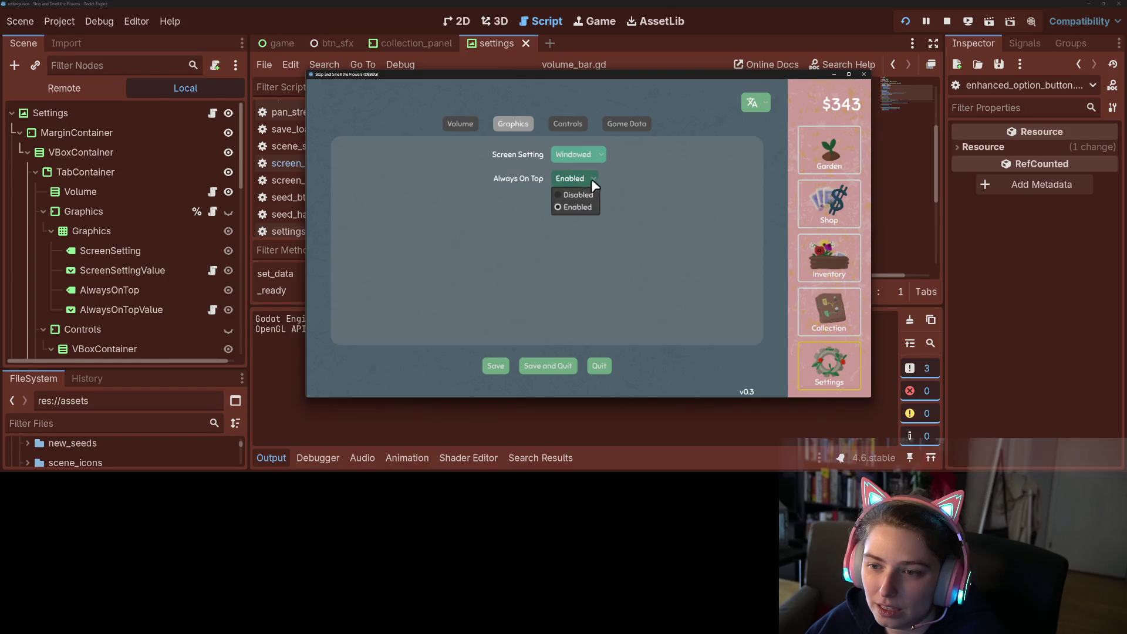
click(601, 151)
click(598, 151)
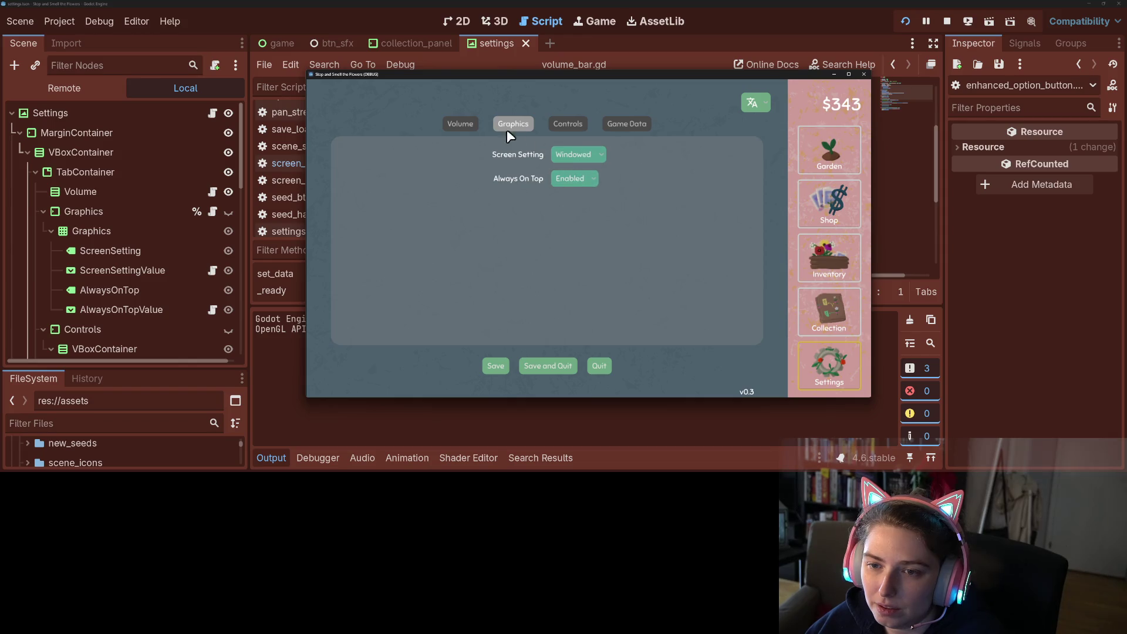
Switch among the Volume, Graphics and Controls tabs, then save and quit the game.
click(456, 124)
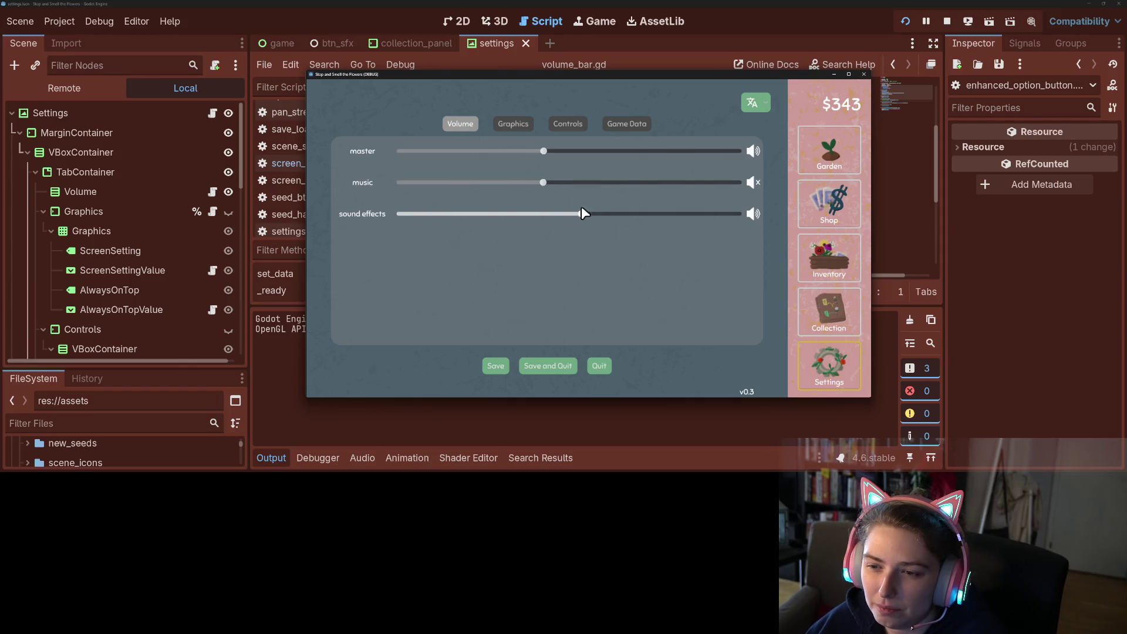
click(529, 124)
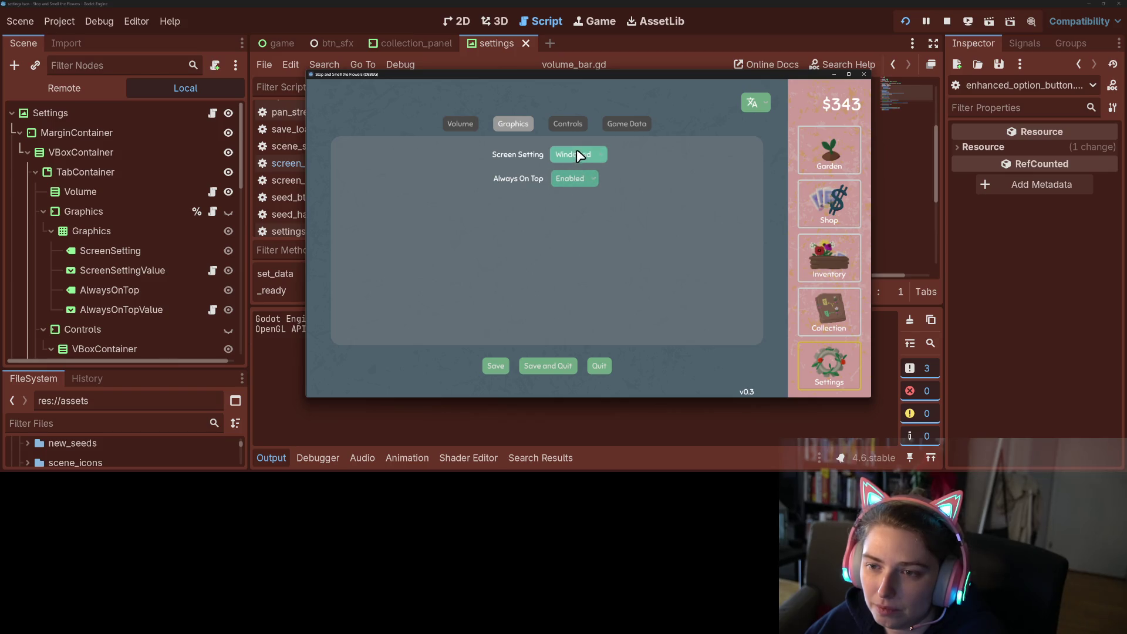
click(569, 125)
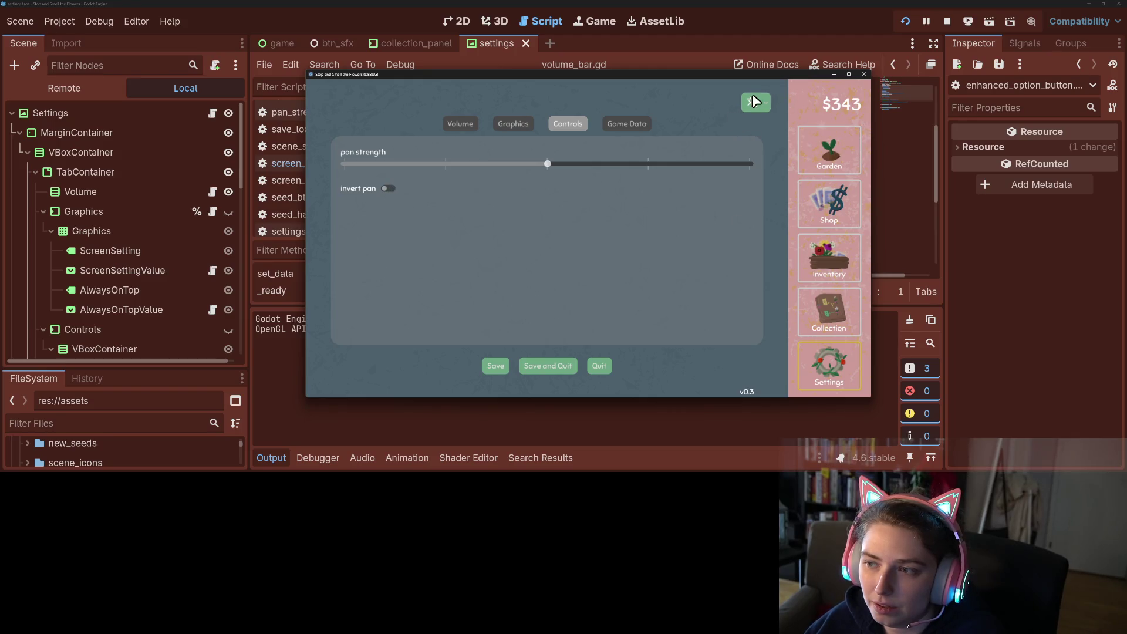
click(505, 125)
click(464, 124)
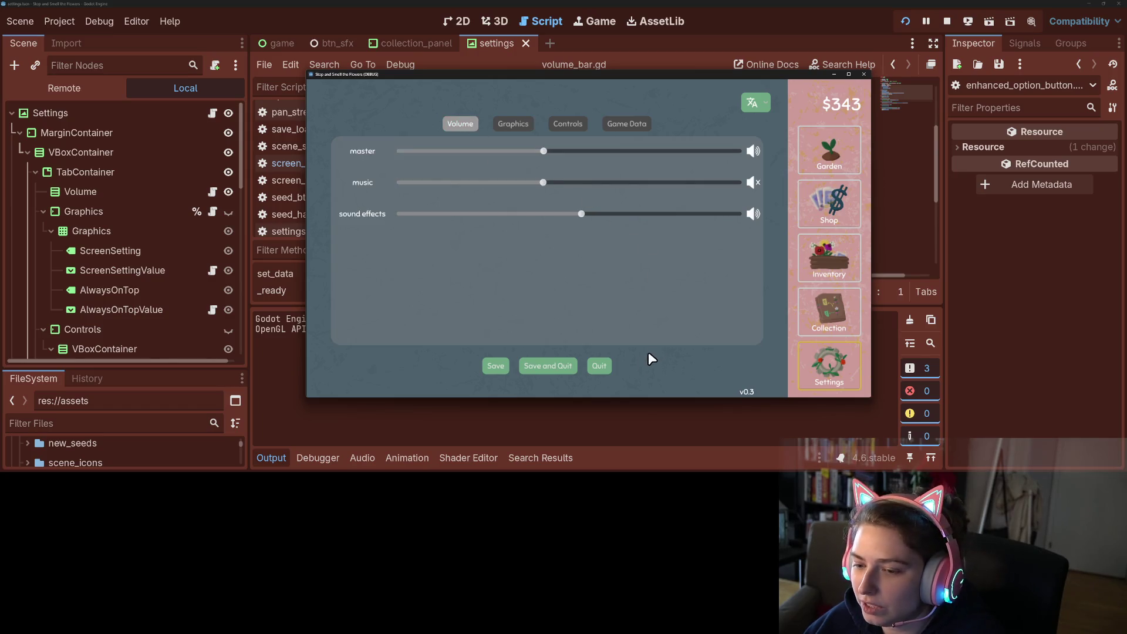
click(548, 365)
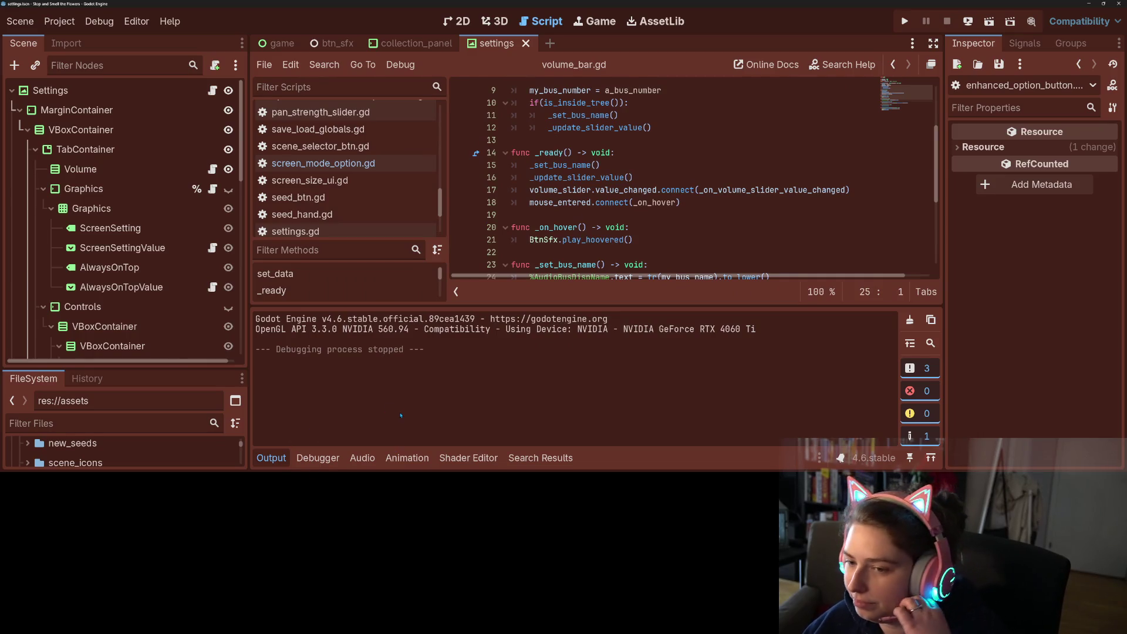
Make line 18 read volume_slider.mouse_entered.connect(_on_hover) and save volume_bar.gd.
click(280, 458)
click(530, 202)
text(volume_slider.)
key(ctrl+s)
click(562, 243)
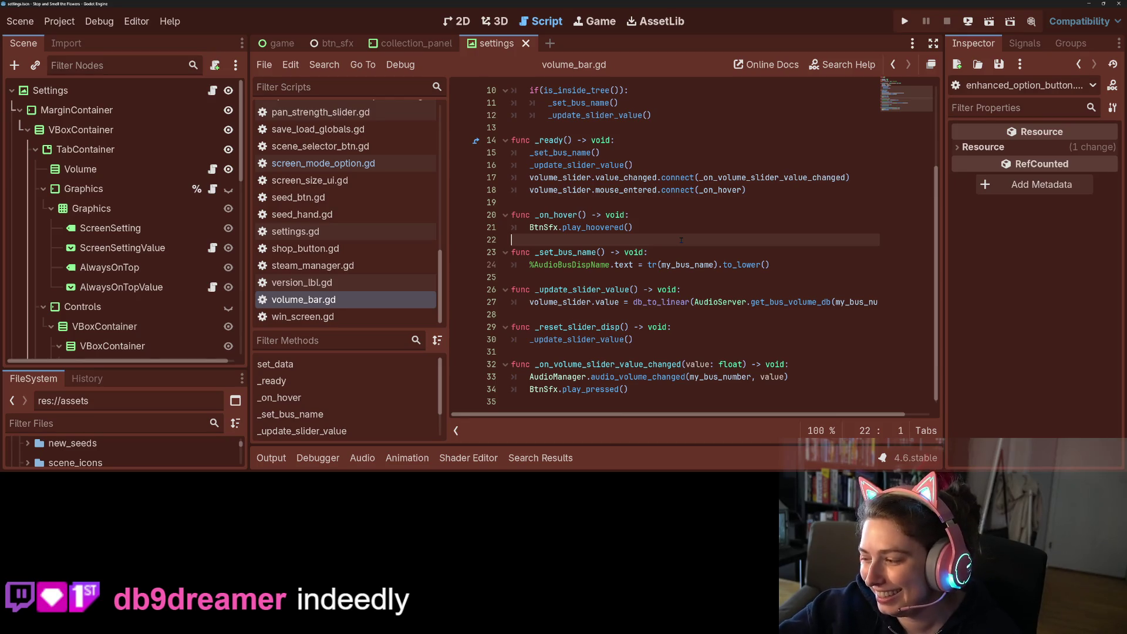
Save volume_bar.gd again, then open screen_mode_option.gd and jump to its EnhancedOptionButton base script.
scroll(728, 212, up, 2)
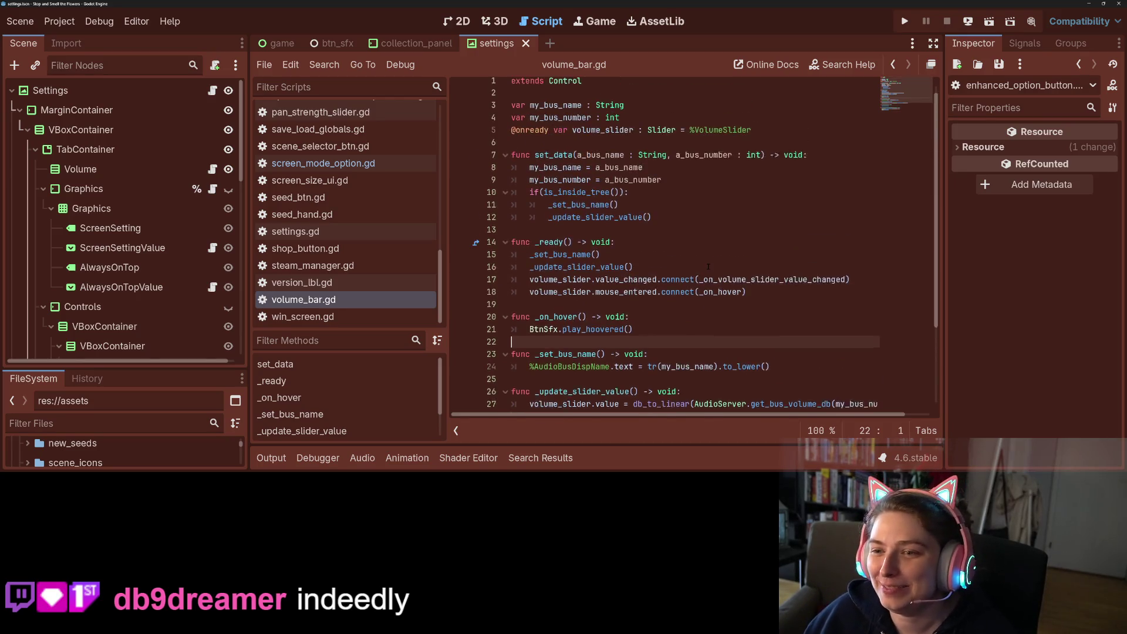
click(739, 290)
key(ctrl+s)
click(329, 163)
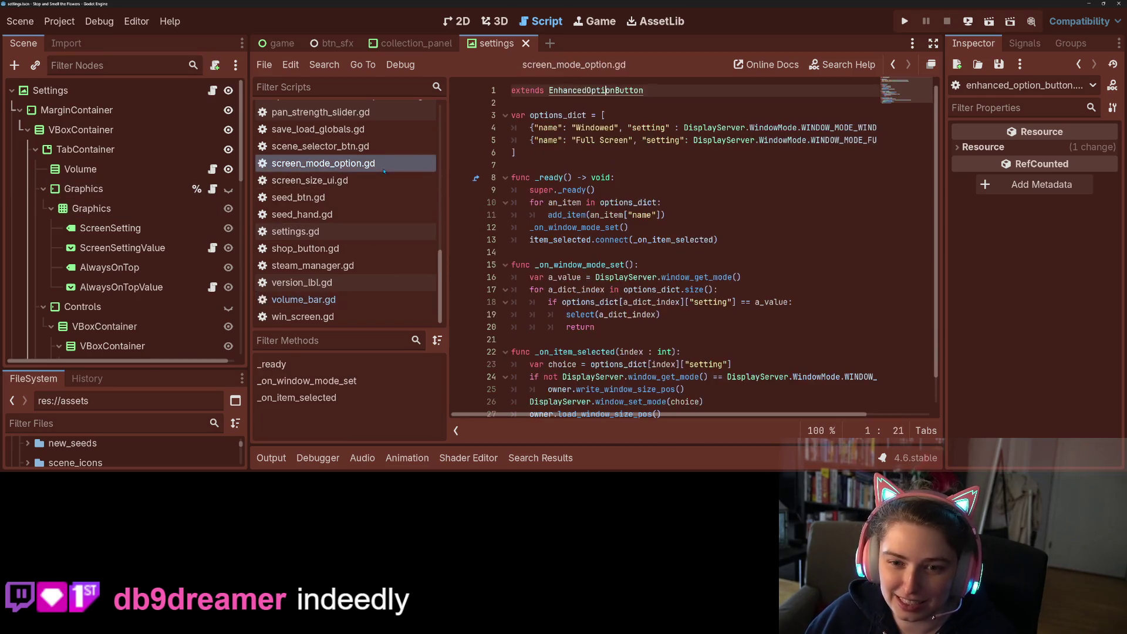
ctrl+click(610, 91)
Inspect EnhancedOptionButton's override_sfx export and the focus_entered and item_focused connections in _ready.
double_click(617, 91)
double_click(606, 115)
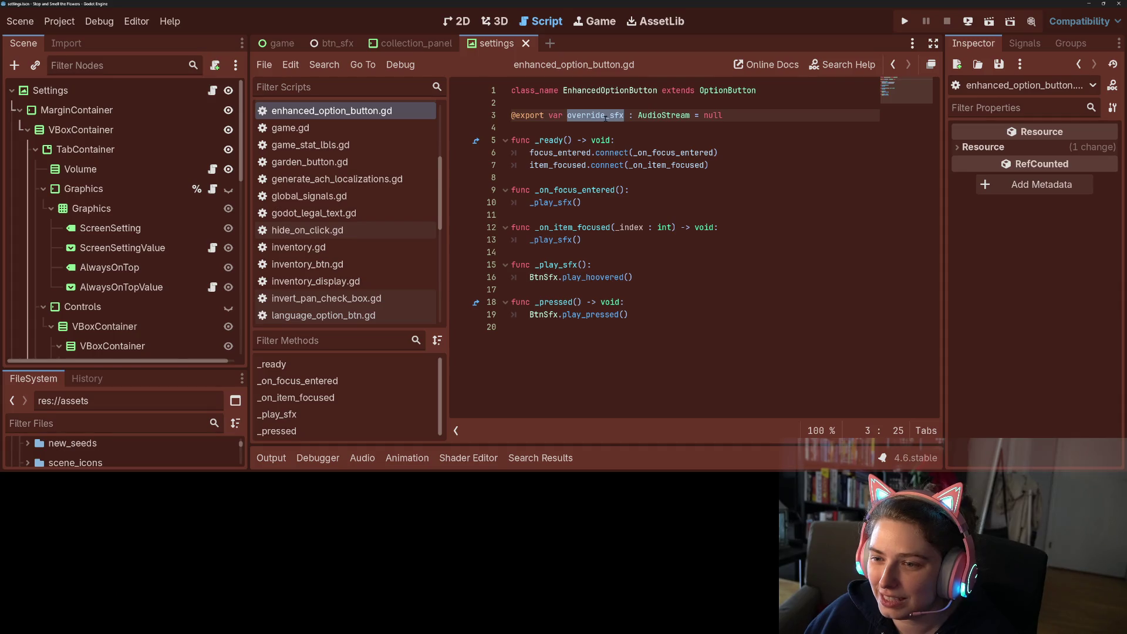
click(597, 251)
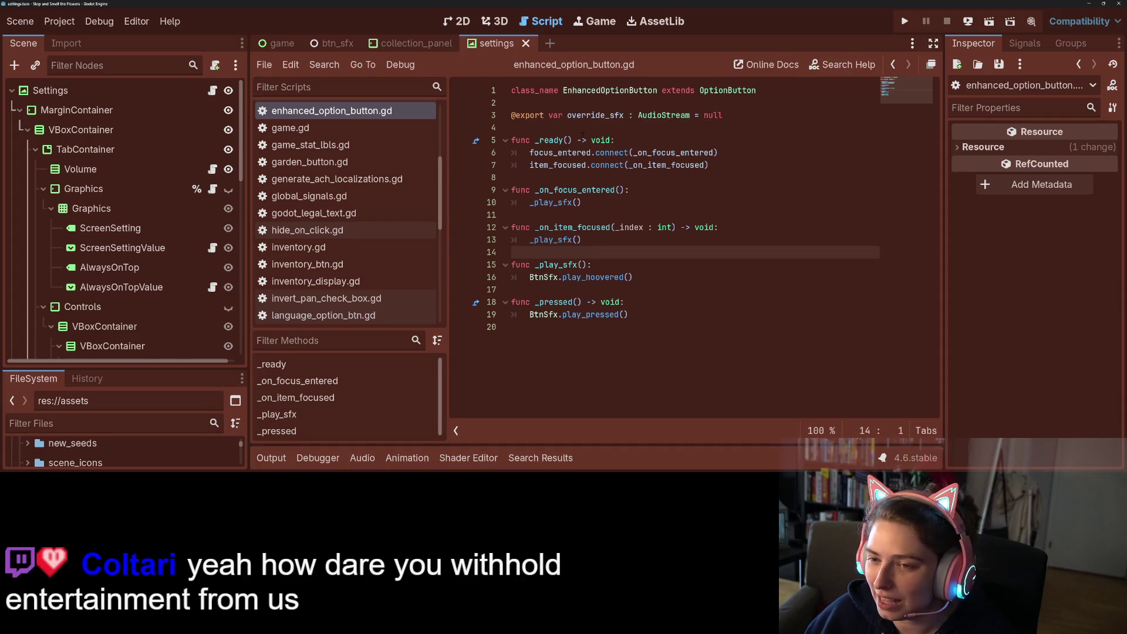
double_click(595, 115)
click(567, 140)
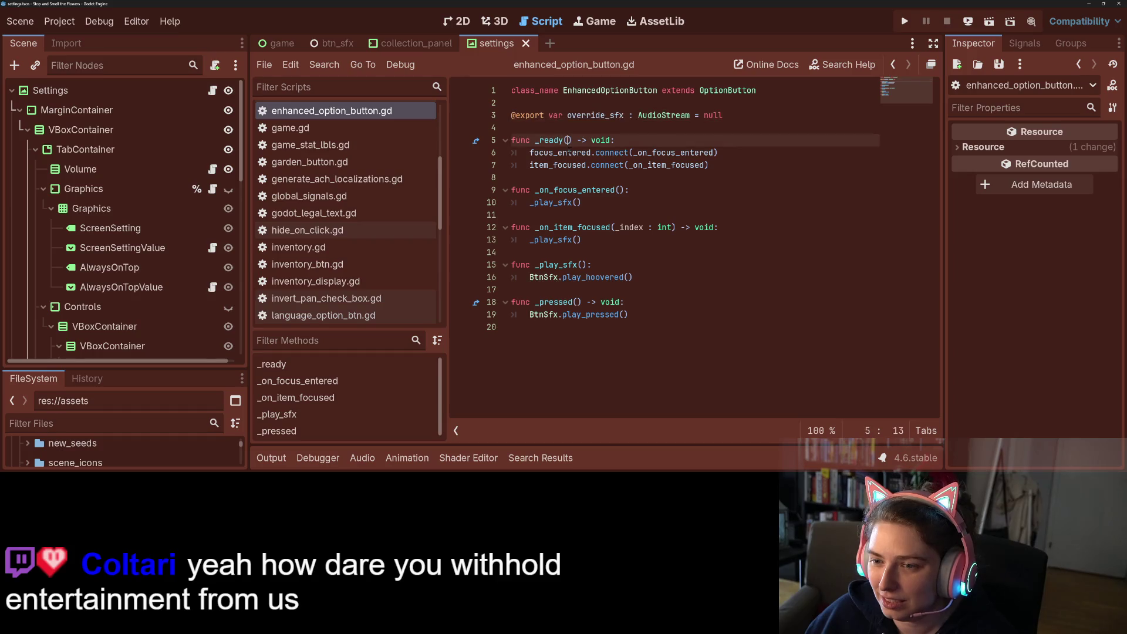
double_click(569, 152)
double_click(571, 166)
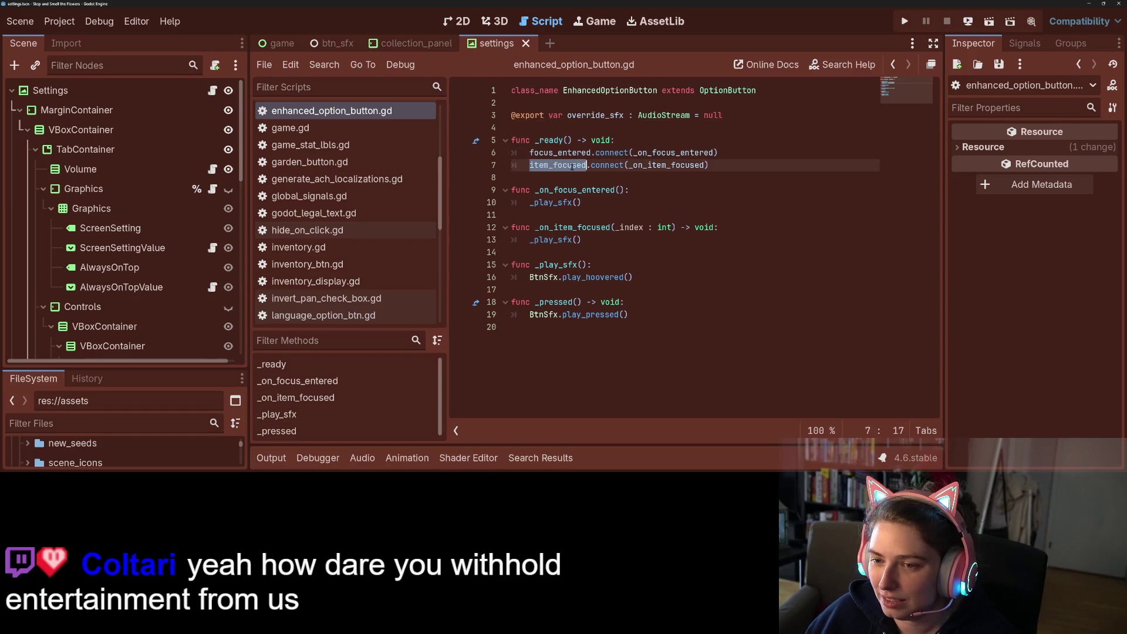
mouse_move(572, 167)
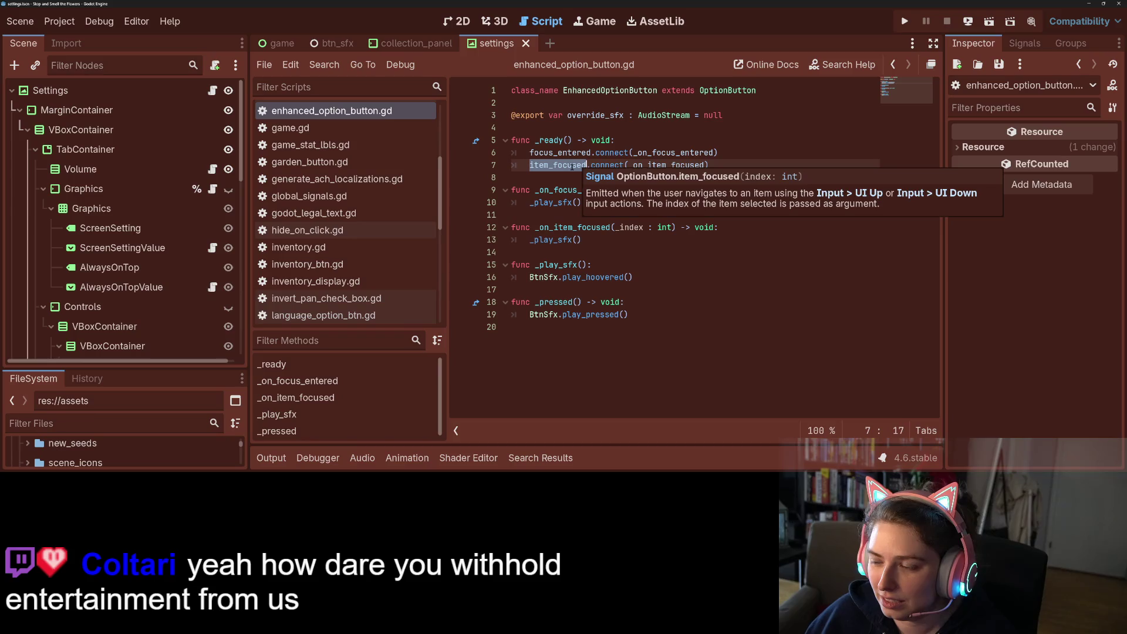
click(577, 153)
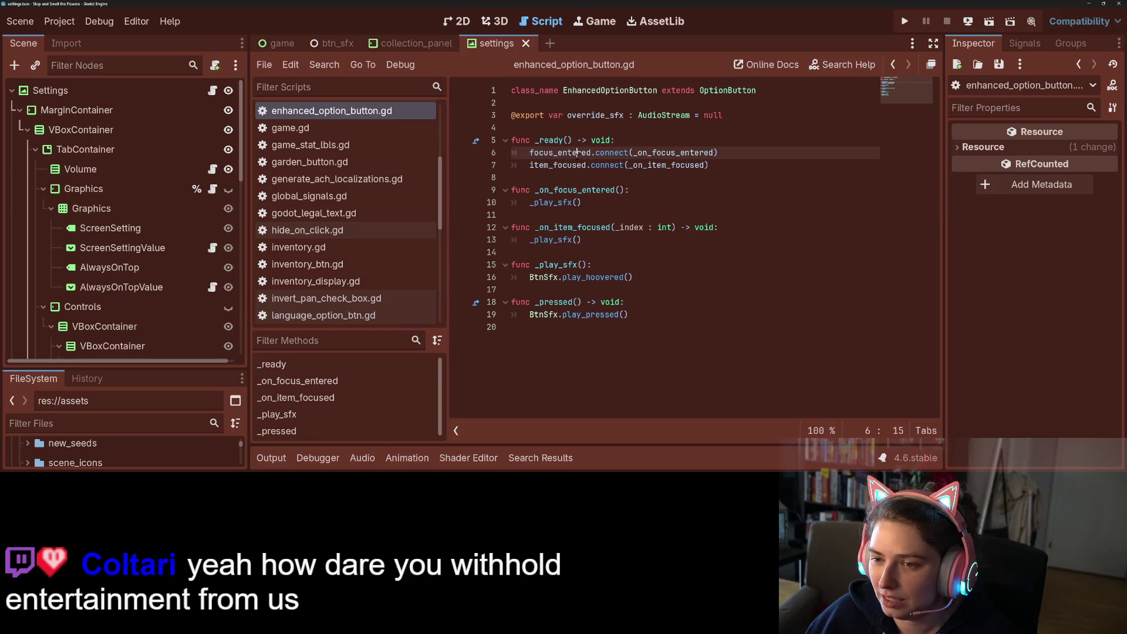
Add mouse_entered.connect(_on_focus_entered) to _ready, save, and run the game.
click(760, 162)
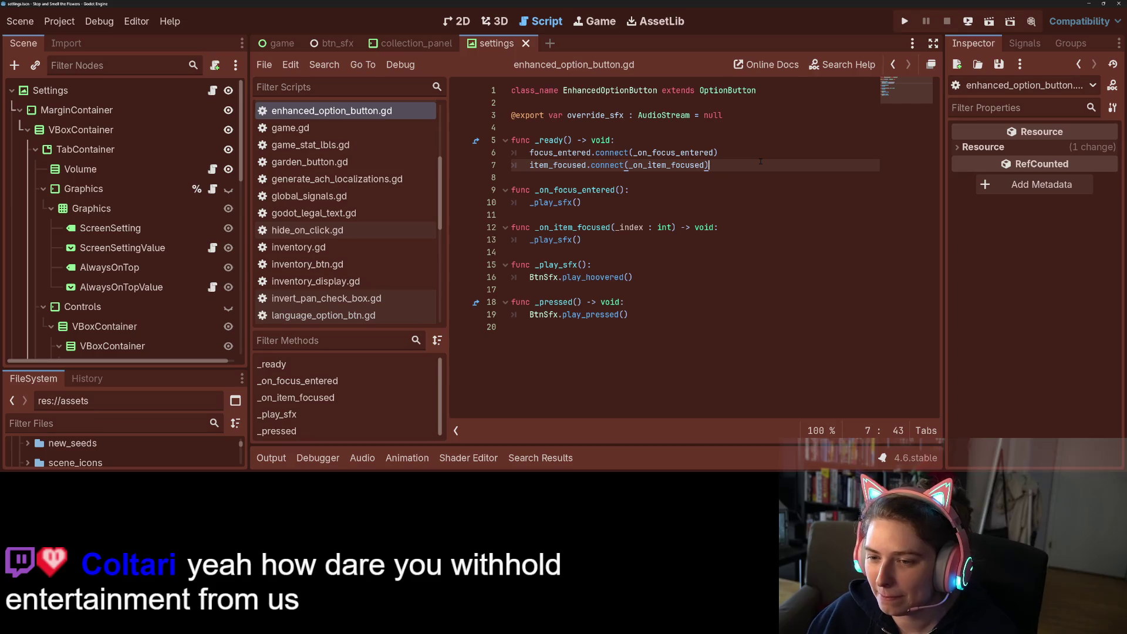
key(Return)
text(mouse)
key(Down)
key(Down)
key(Return)
text(.c)
key(Return)
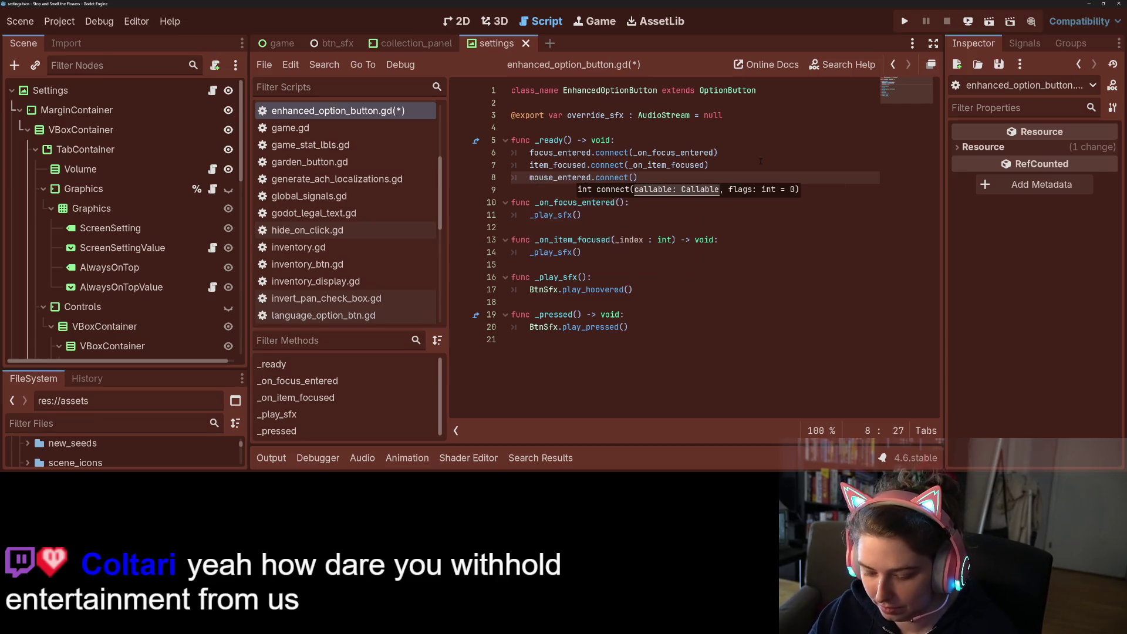
text(_on)
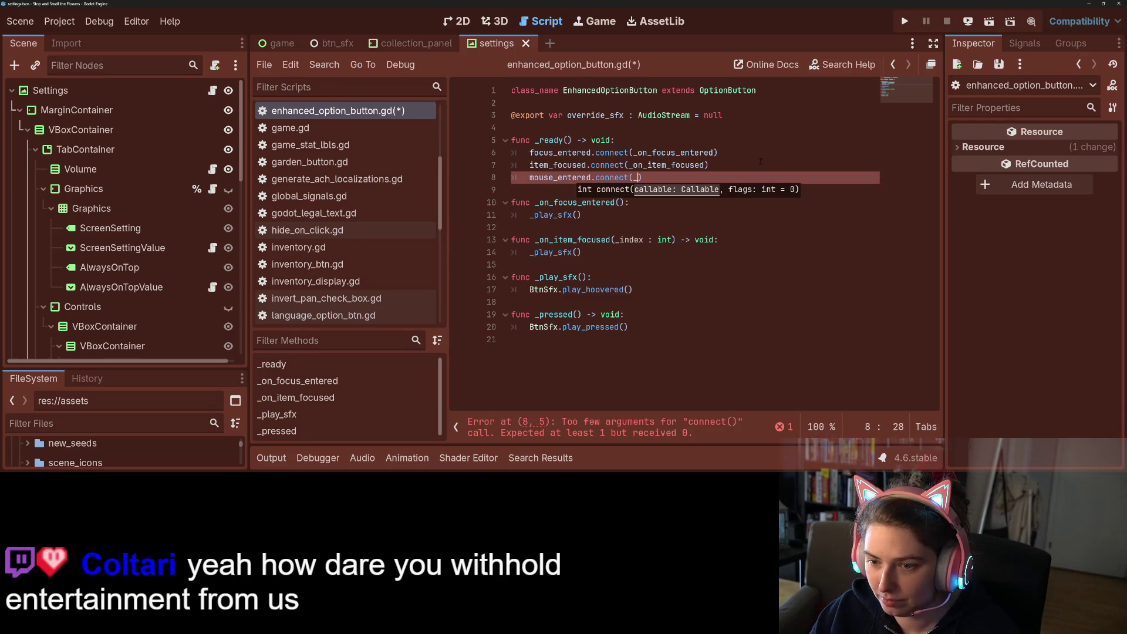
key(Return)
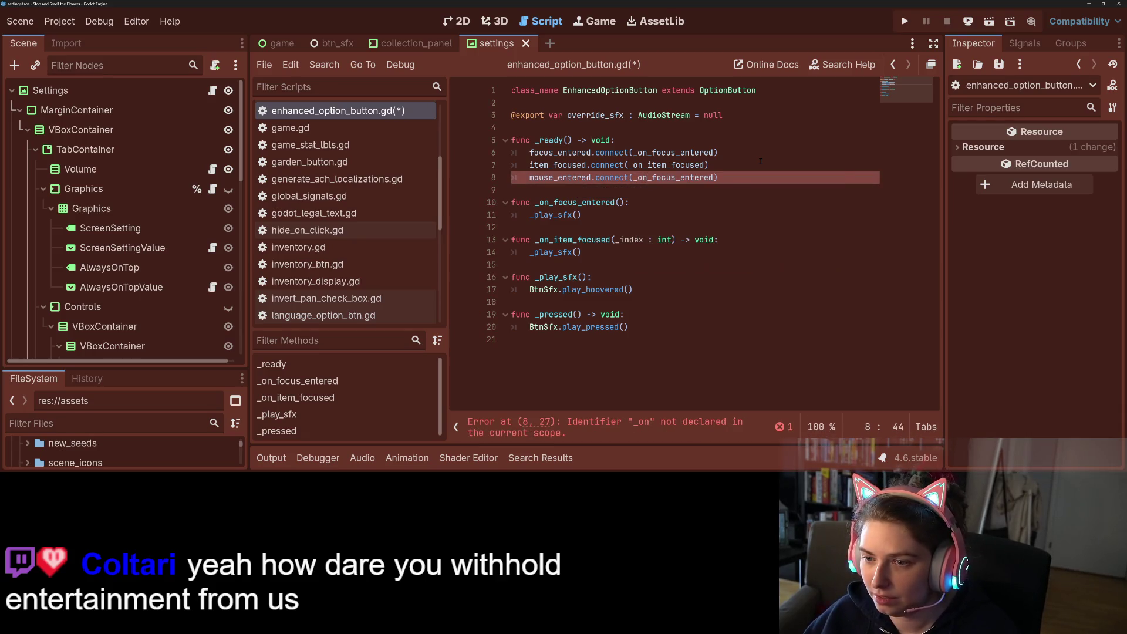
key(ctrl+s)
click(904, 21)
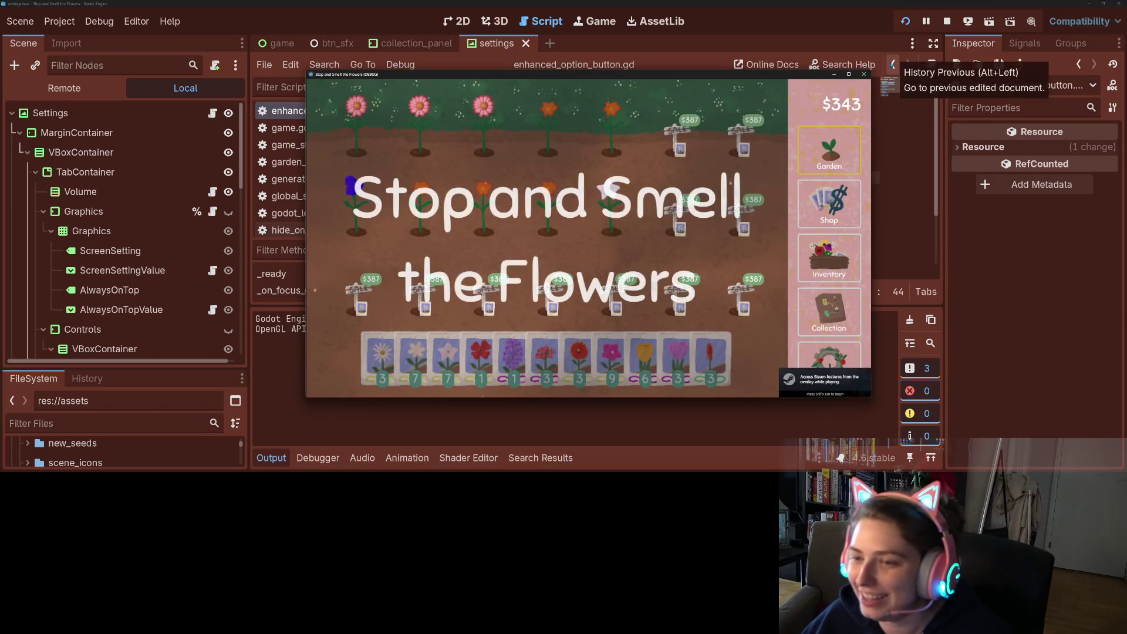
Check the Graphics, Controls and Game Data settings pages in the running game, then save and quit.
click(850, 354)
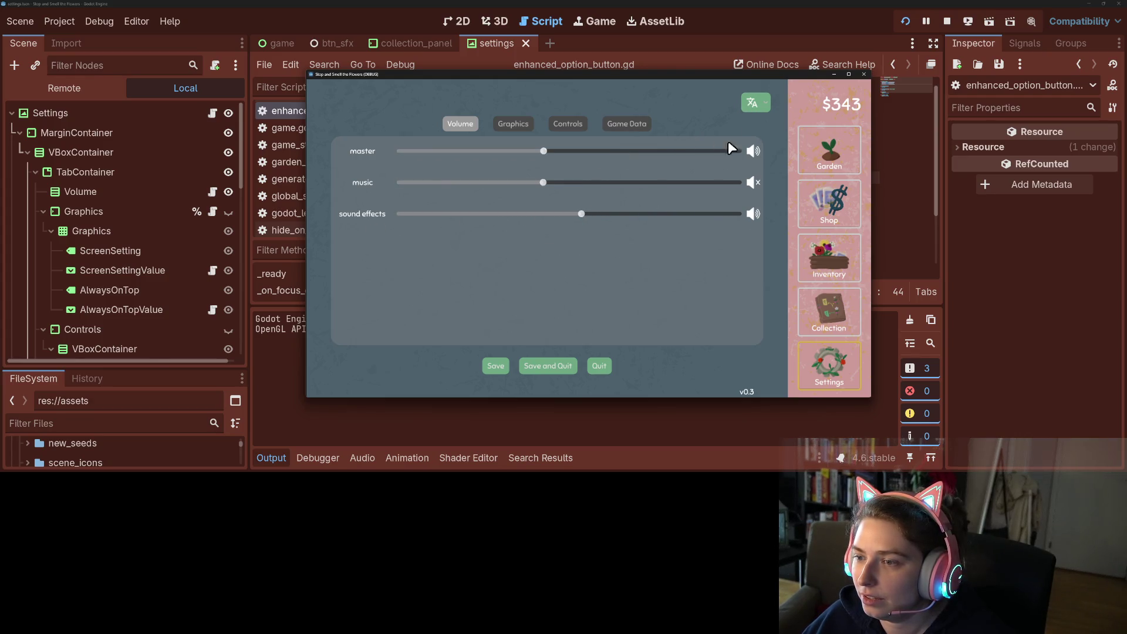
click(516, 123)
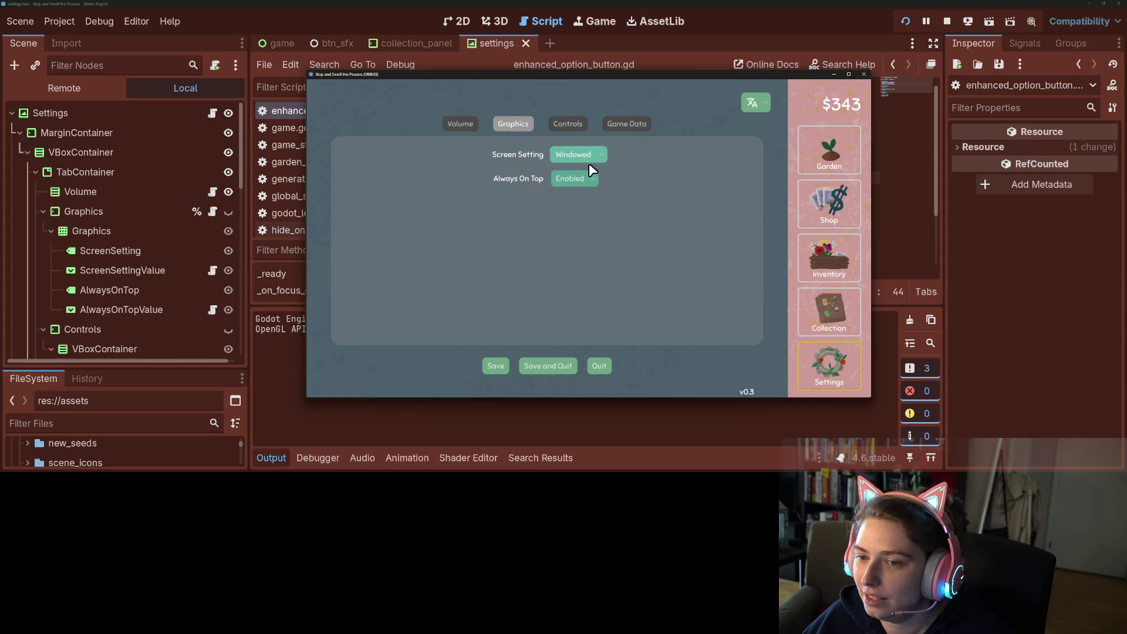
click(565, 131)
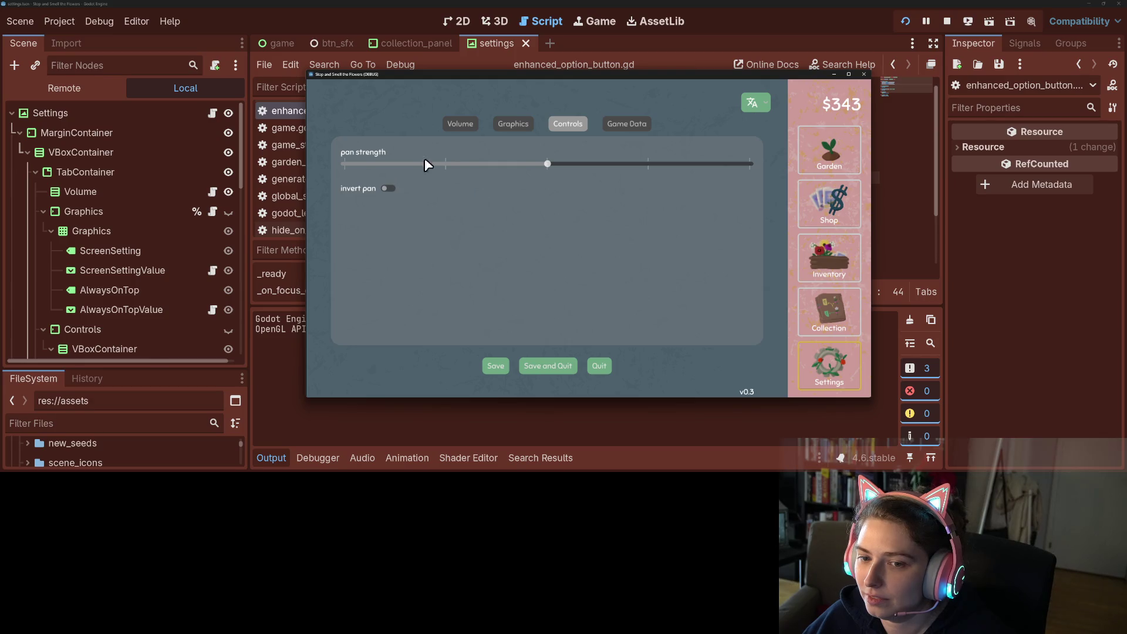
click(625, 125)
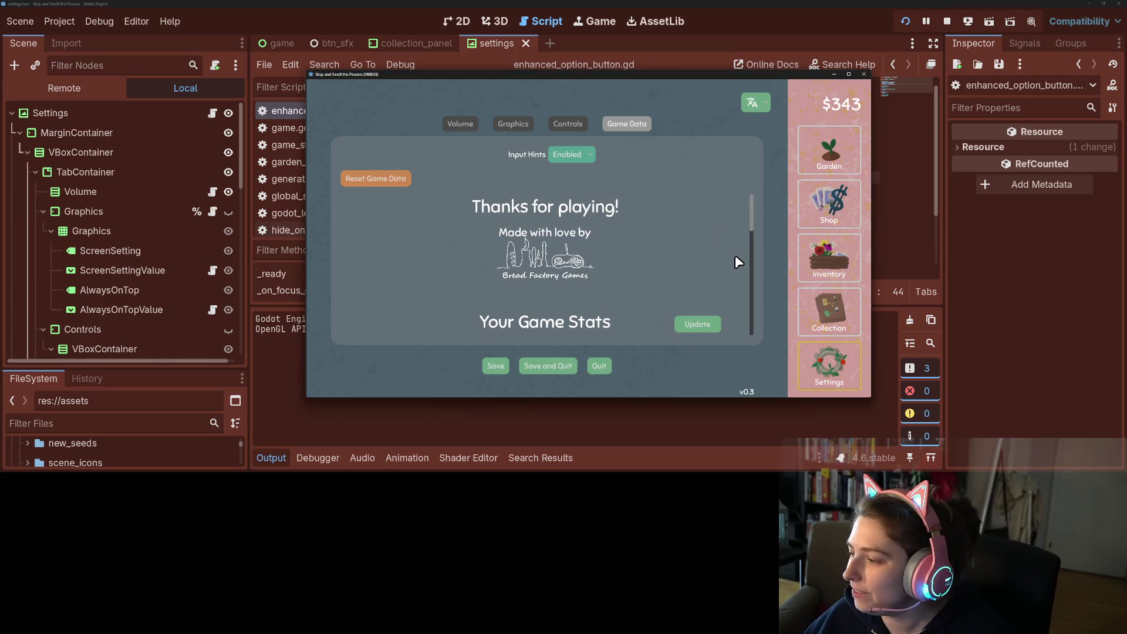
click(864, 74)
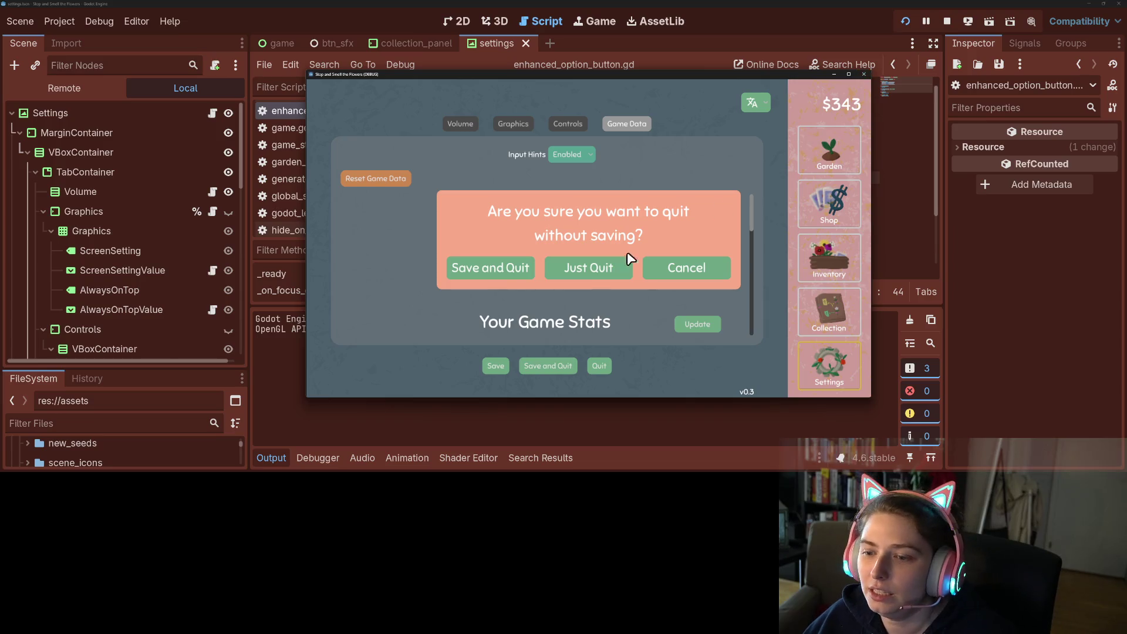
click(521, 277)
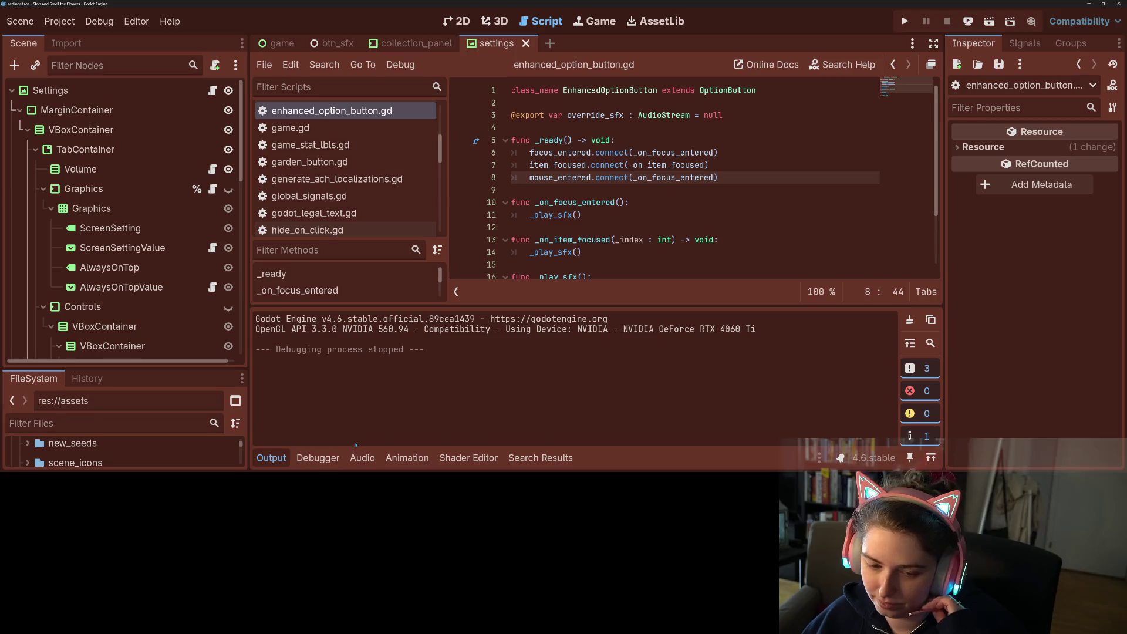
Glance at the debugger and output logs, then view volume_bar.gd's diff in GitHub Desktop.
click(314, 460)
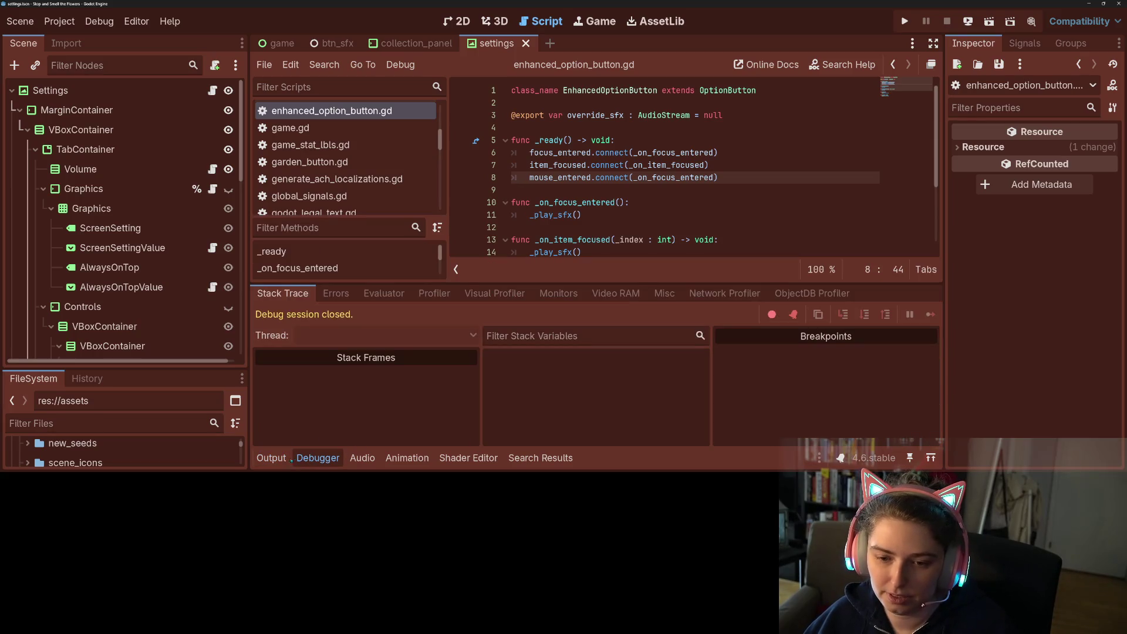
click(271, 458)
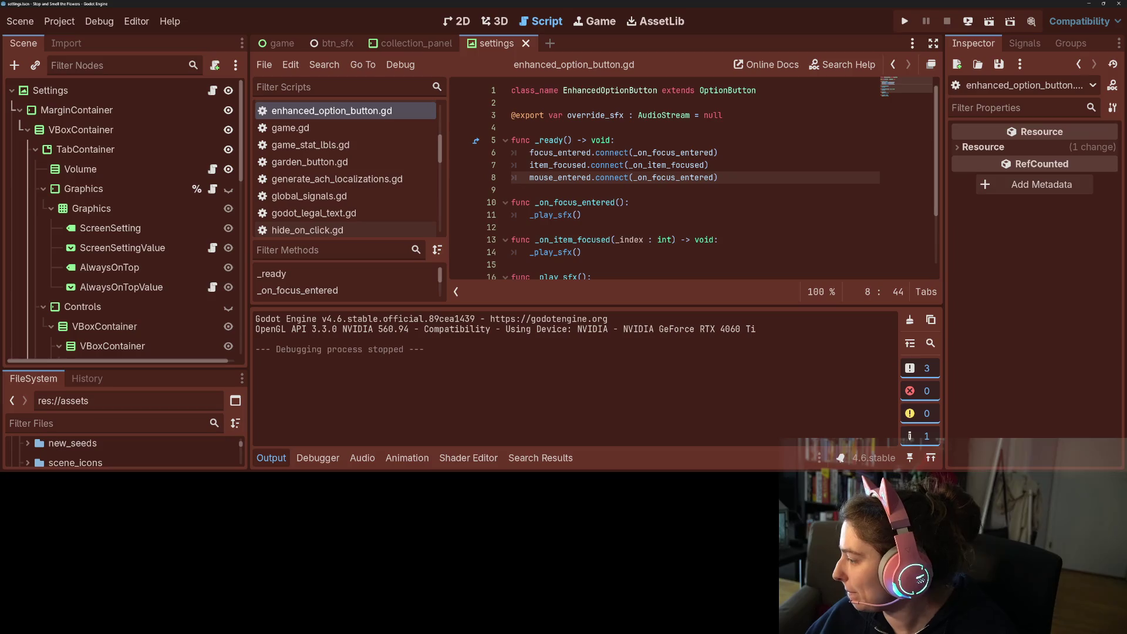
key(alt+Tab)
click(313, 166)
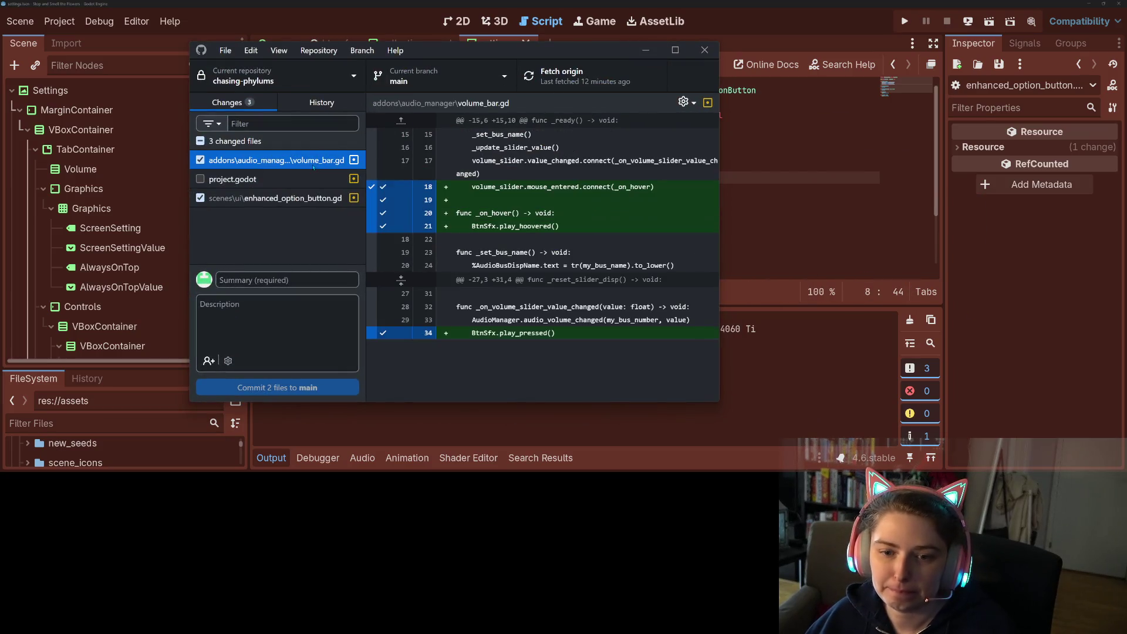
View the enhanced_option_button.gd diff and enter the summary 'adds hover and click fx to all settings btns'.
click(306, 198)
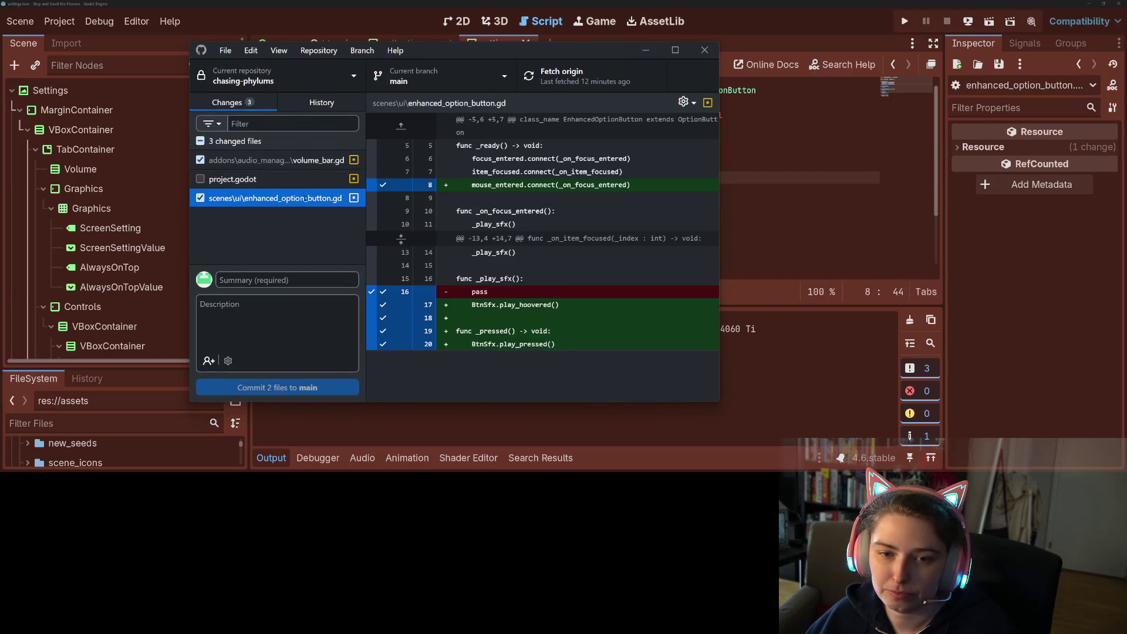
click(295, 284)
text(adds )
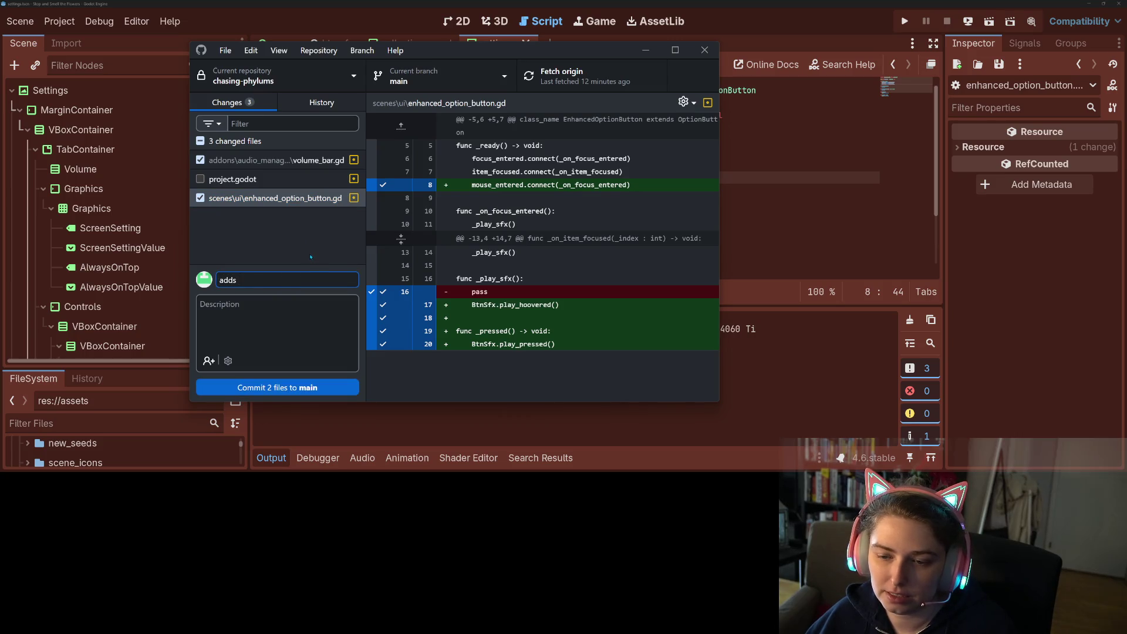
text(hover and click )
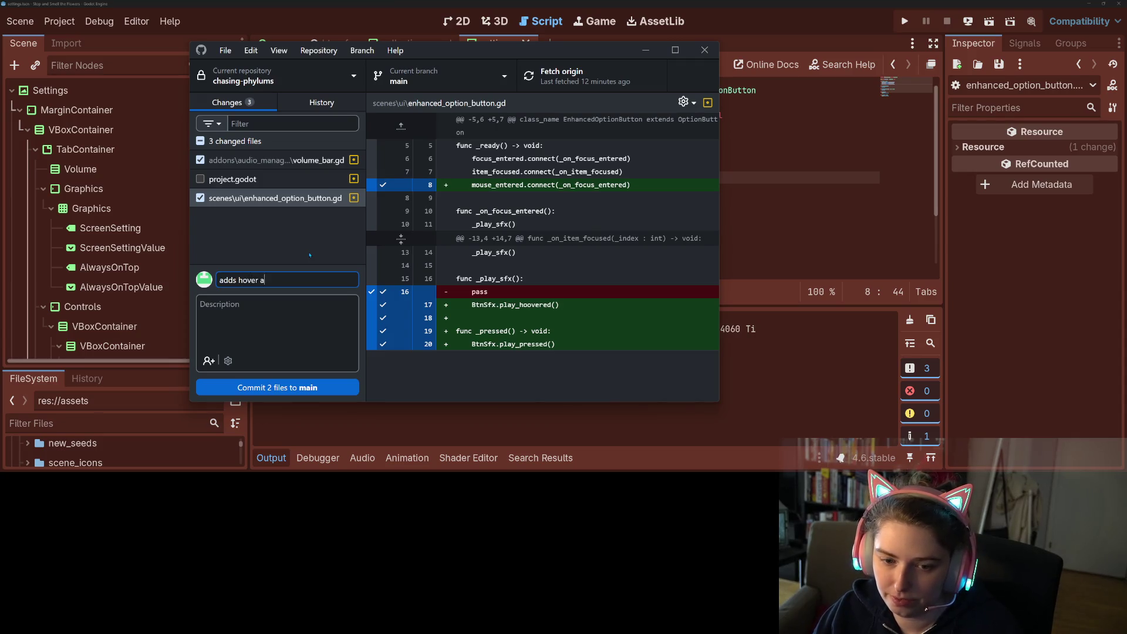
text(sfx)
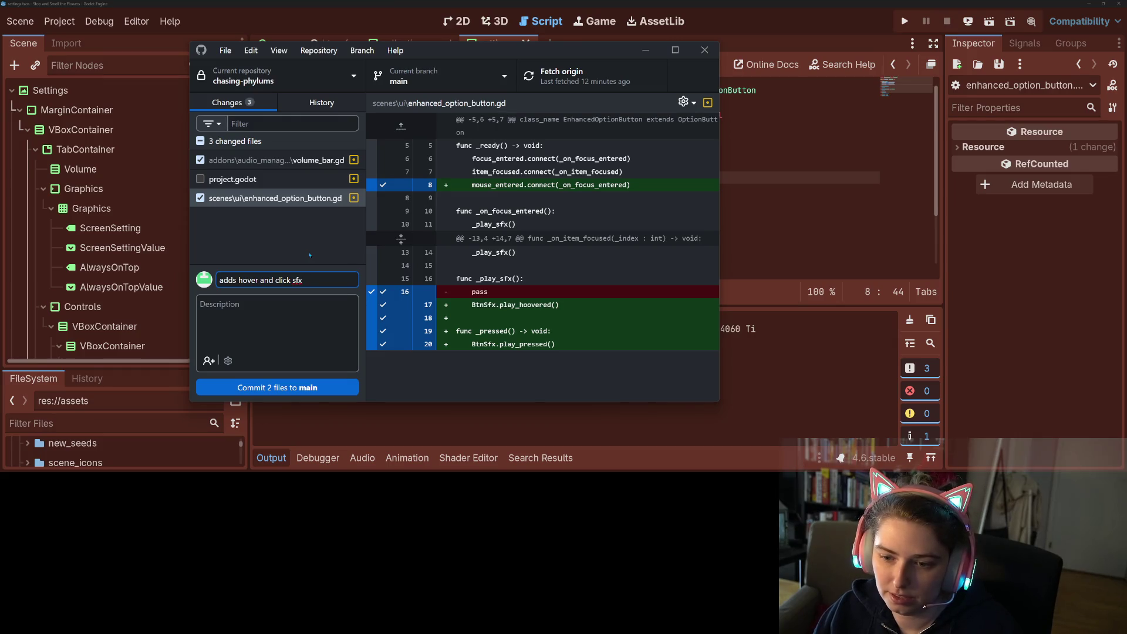
text( to)
text( all set)
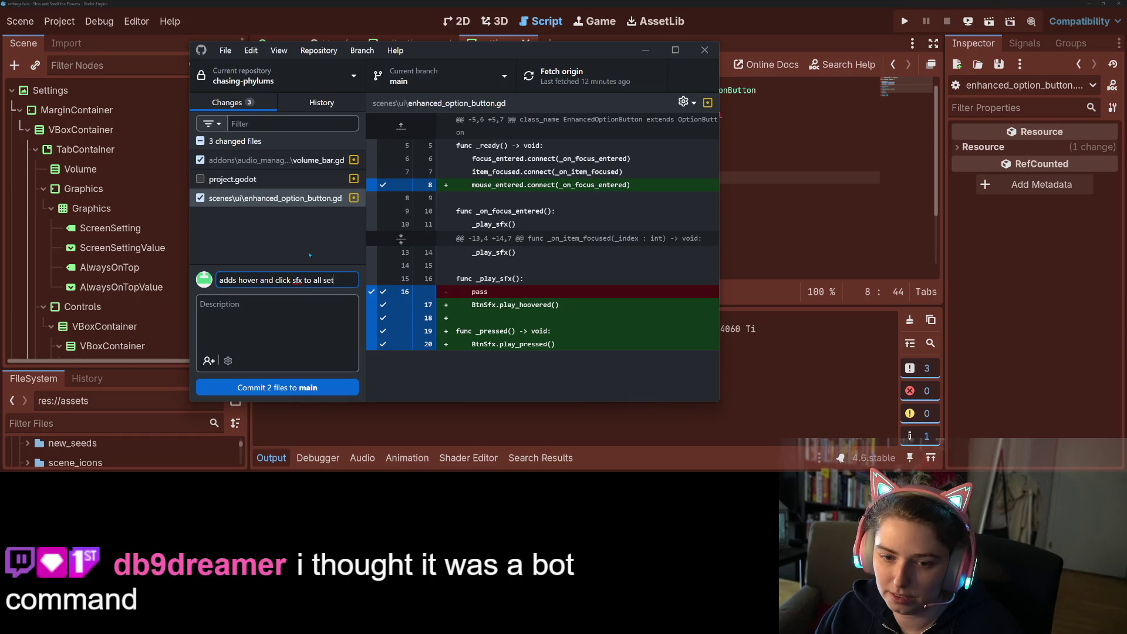
text(tings btns)
Commit the two scripts, then commit project.godot as 'moves steam manager to bottom'.
click(303, 387)
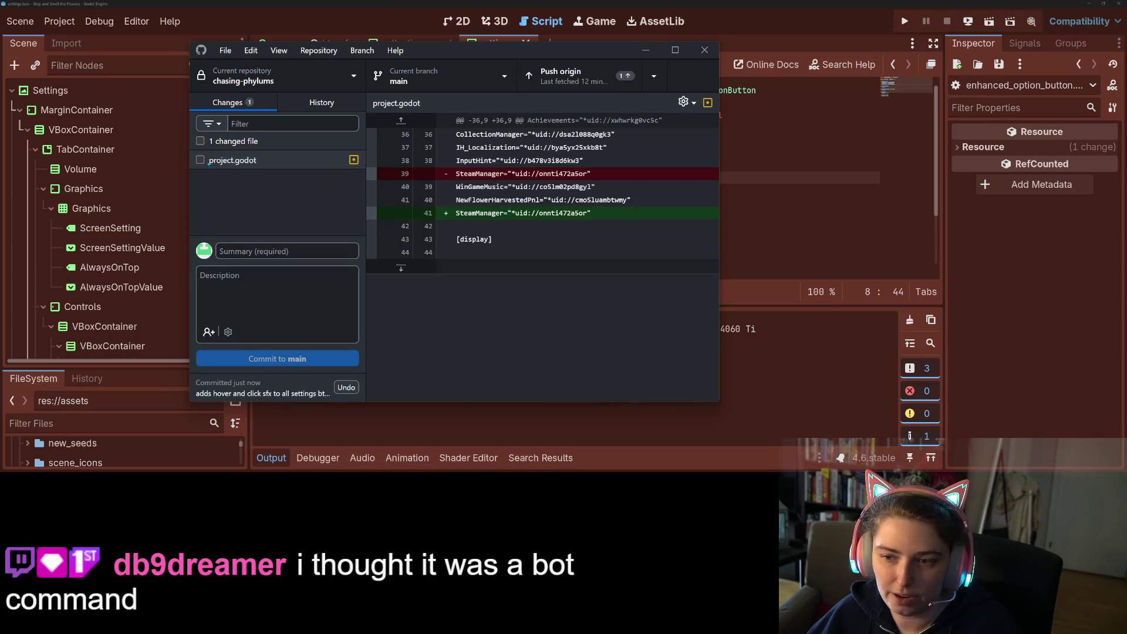
click(200, 160)
text(moves steam manager )
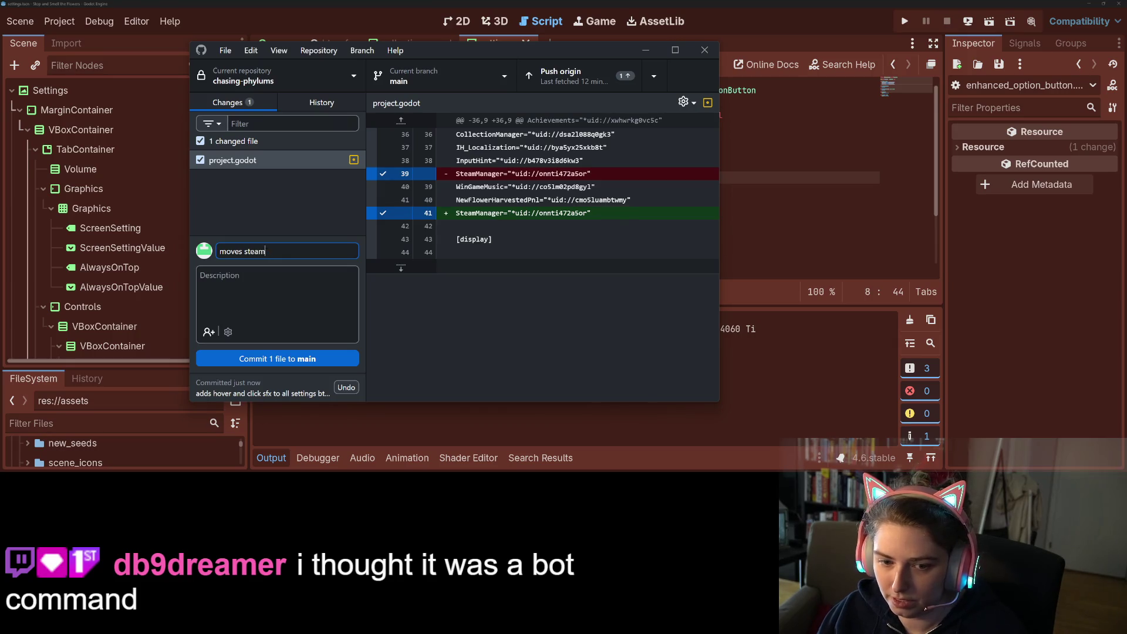
text(to bottom)
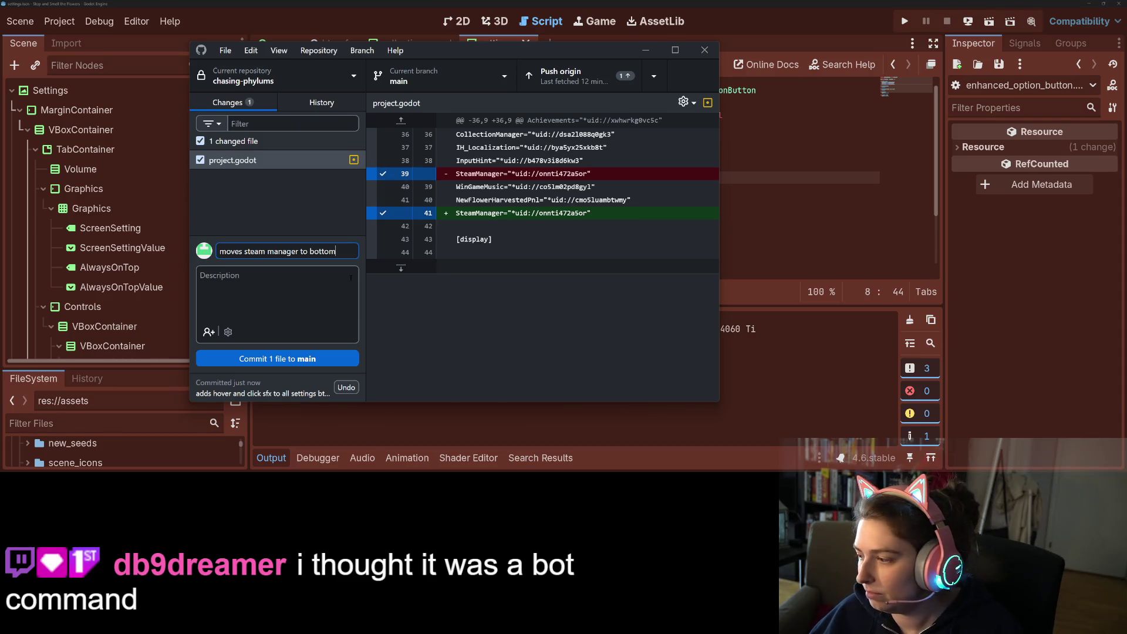
key(ctrl+Return)
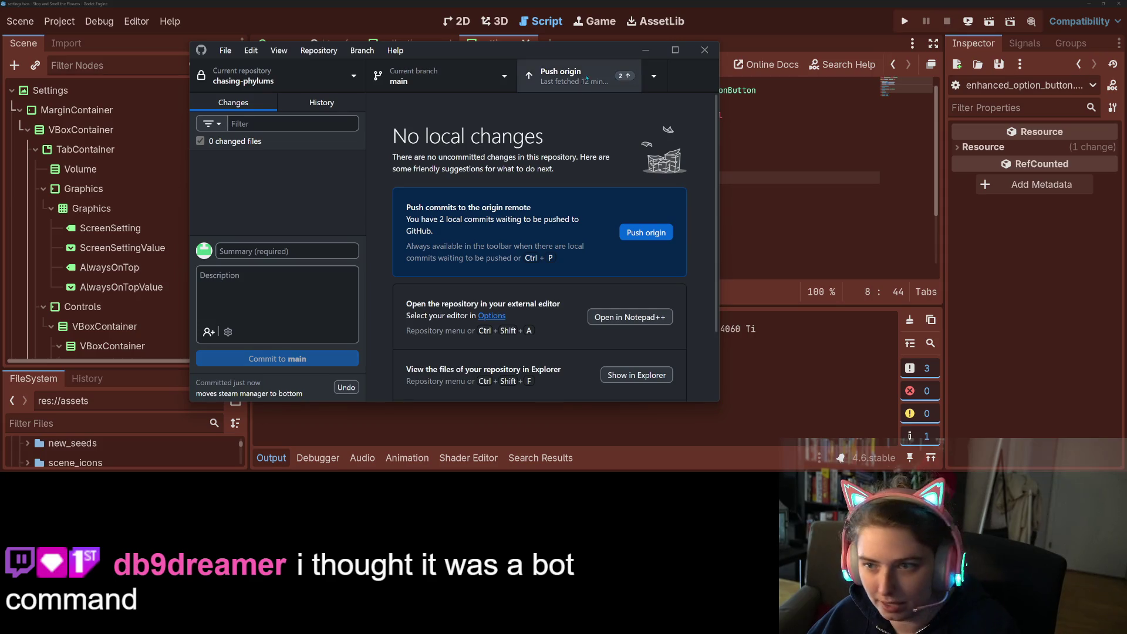
Push both commits to origin and return to enhanced_option_button.gd in Godot.
click(563, 76)
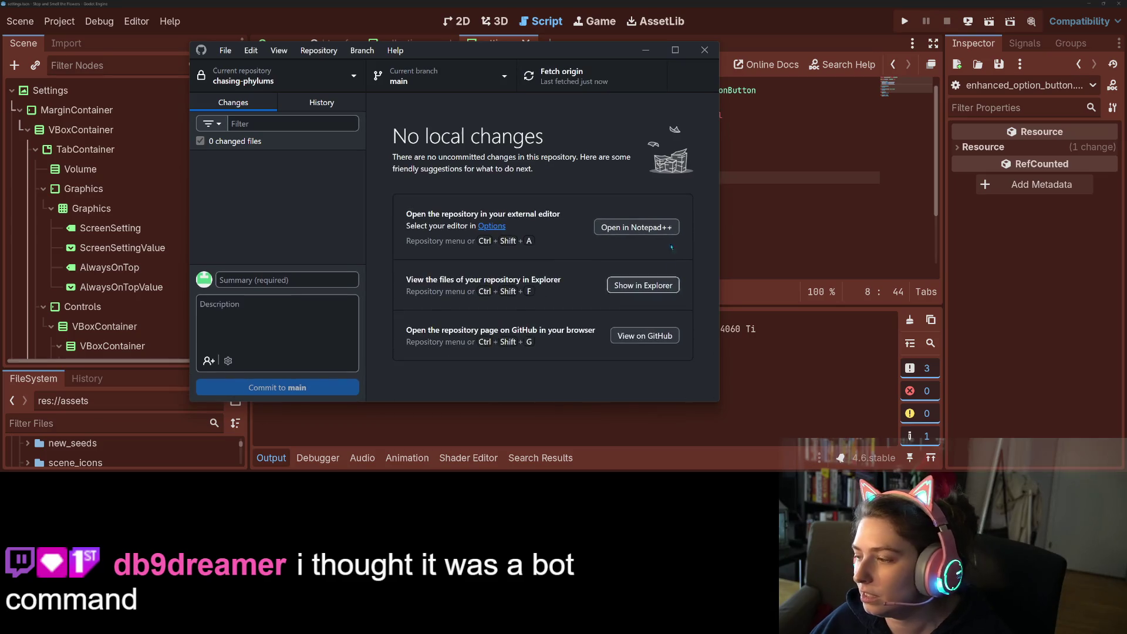
click(655, 51)
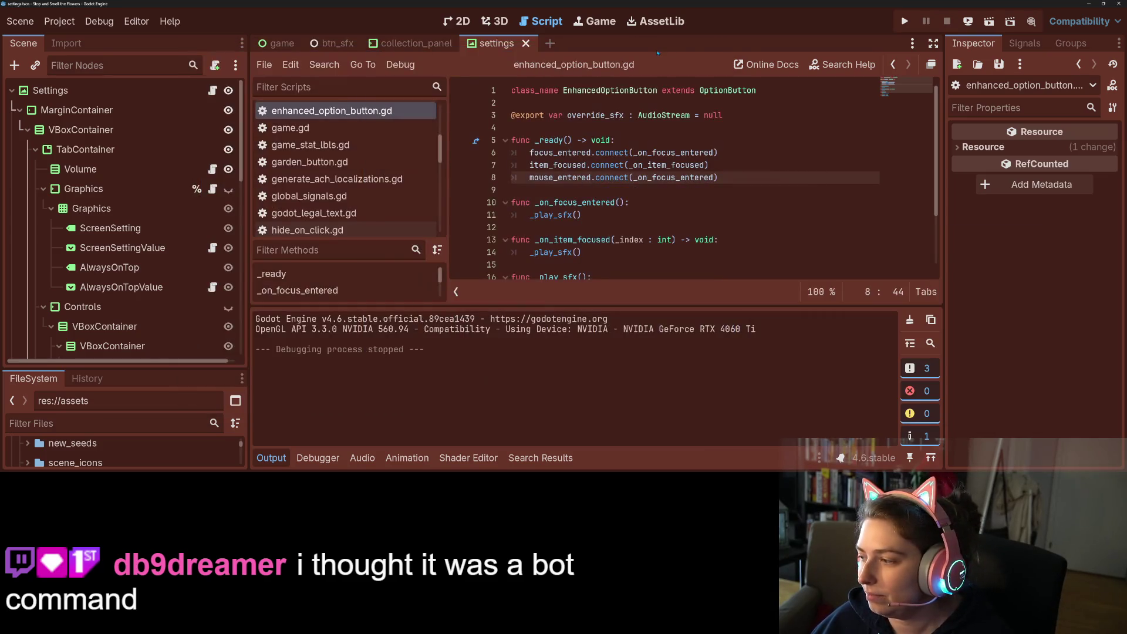
click(271, 458)
click(641, 302)
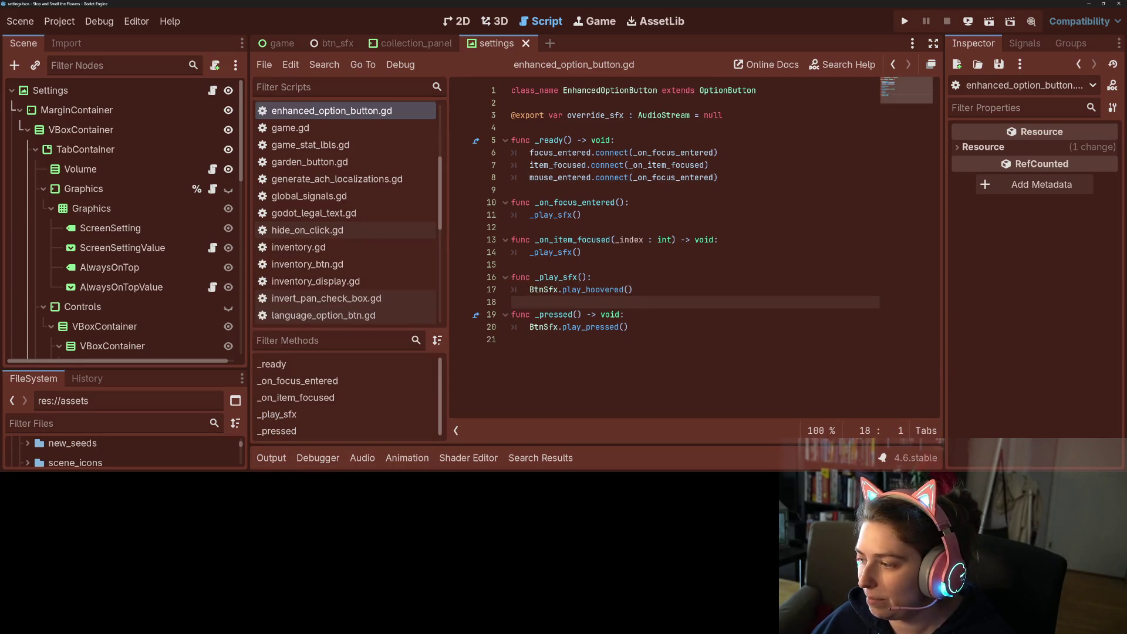
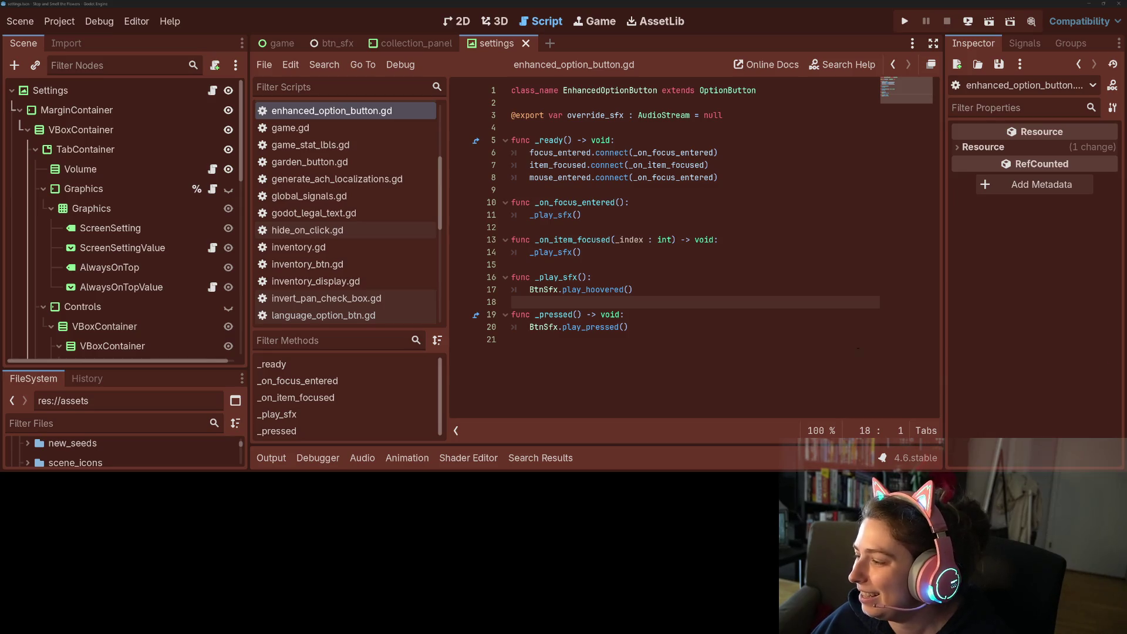
Save the open scene and the enhanced_option_button.gd script with Ctrl+S.
click(822, 347)
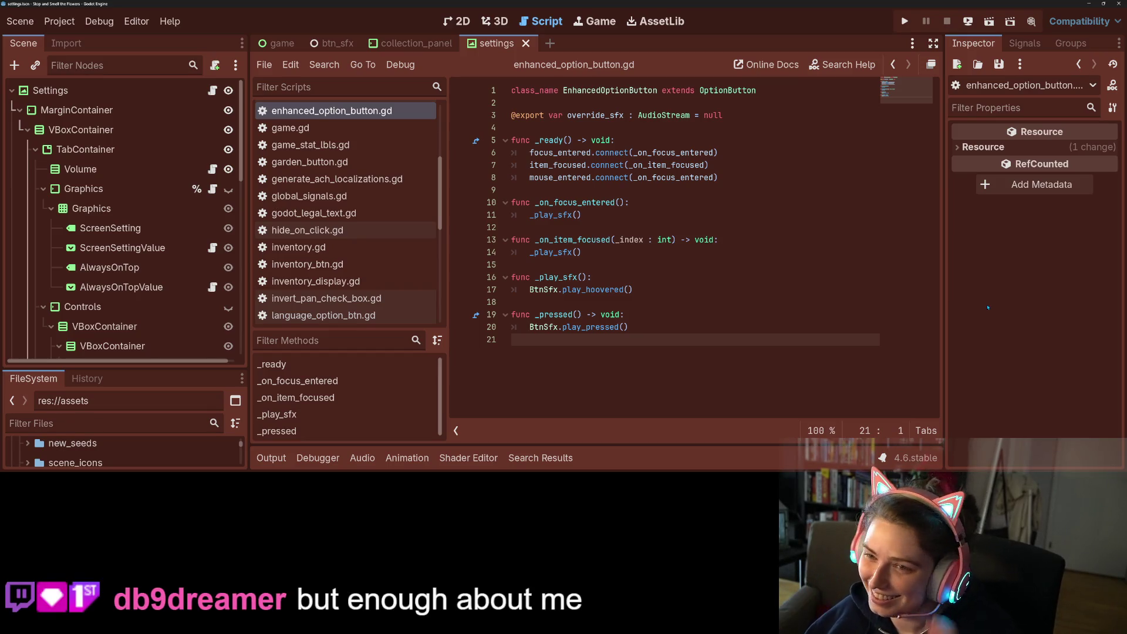
click(720, 267)
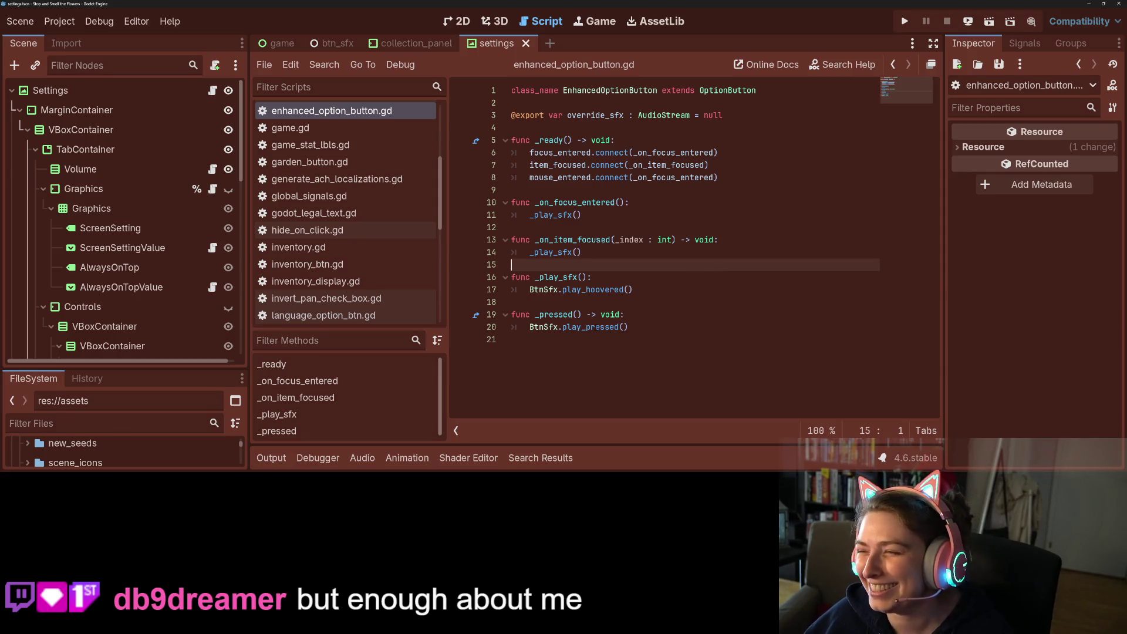
key(ctrl+s)
click(642, 314)
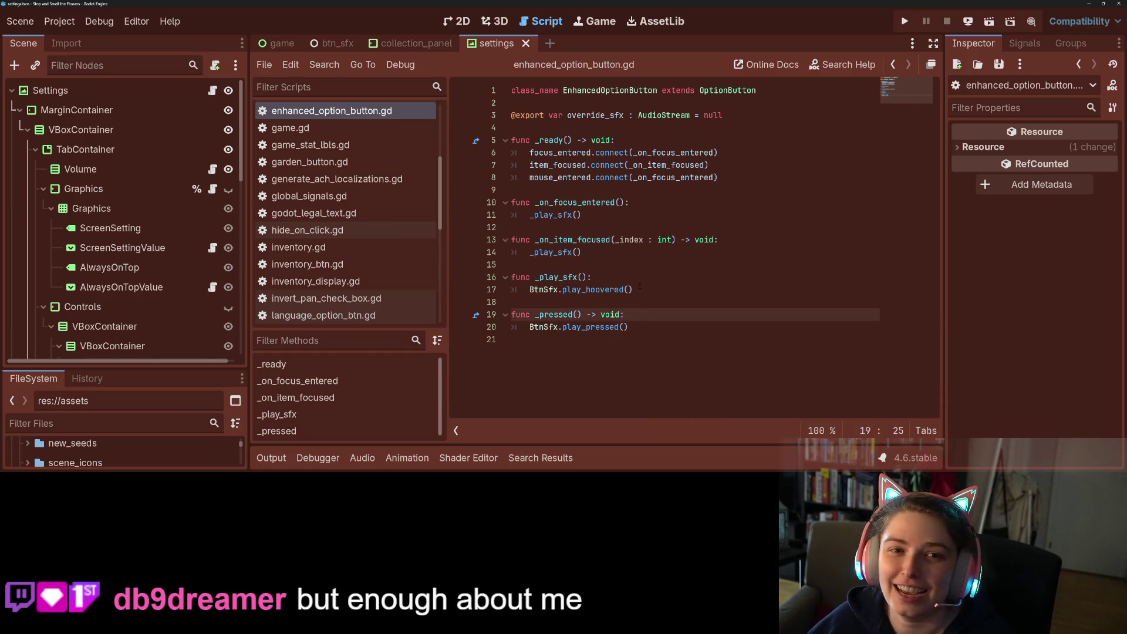
Confirm GitHub Desktop shows no local changes, then drag the sfx card into Trello's Done list.
key(alt+Tab)
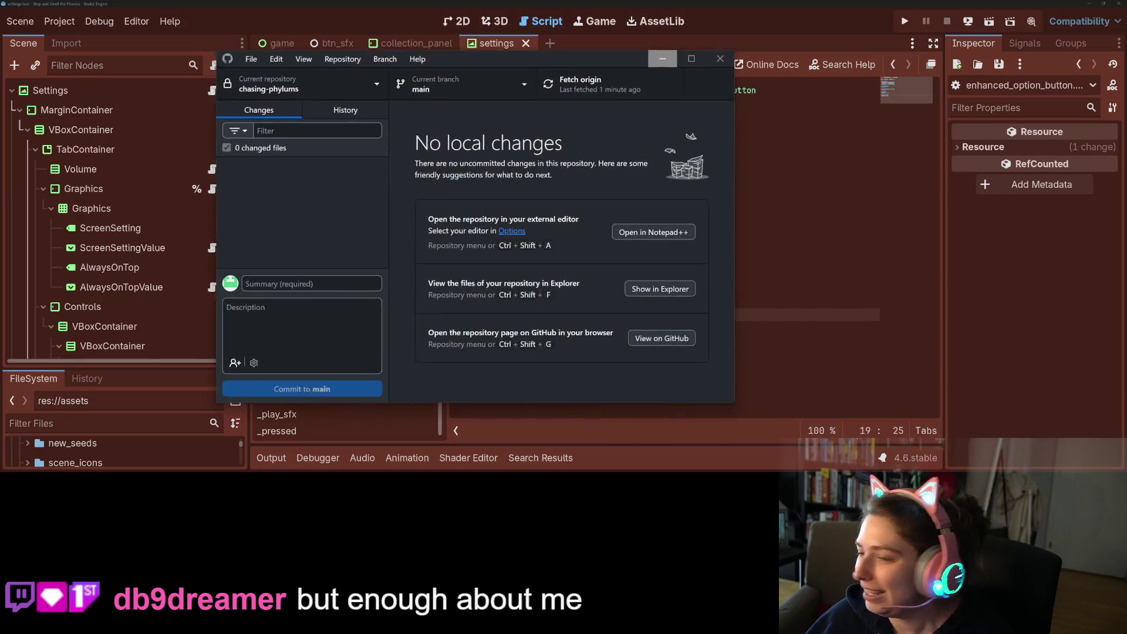
key(alt+Tab)
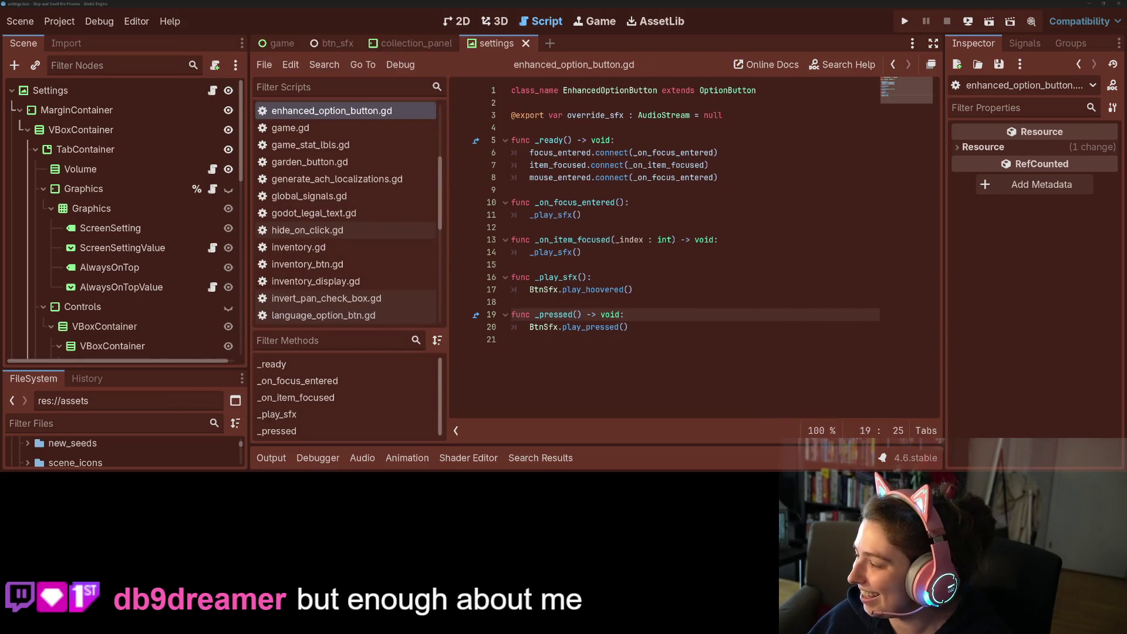
key(alt+Tab)
drag(583, 181, 808, 180)
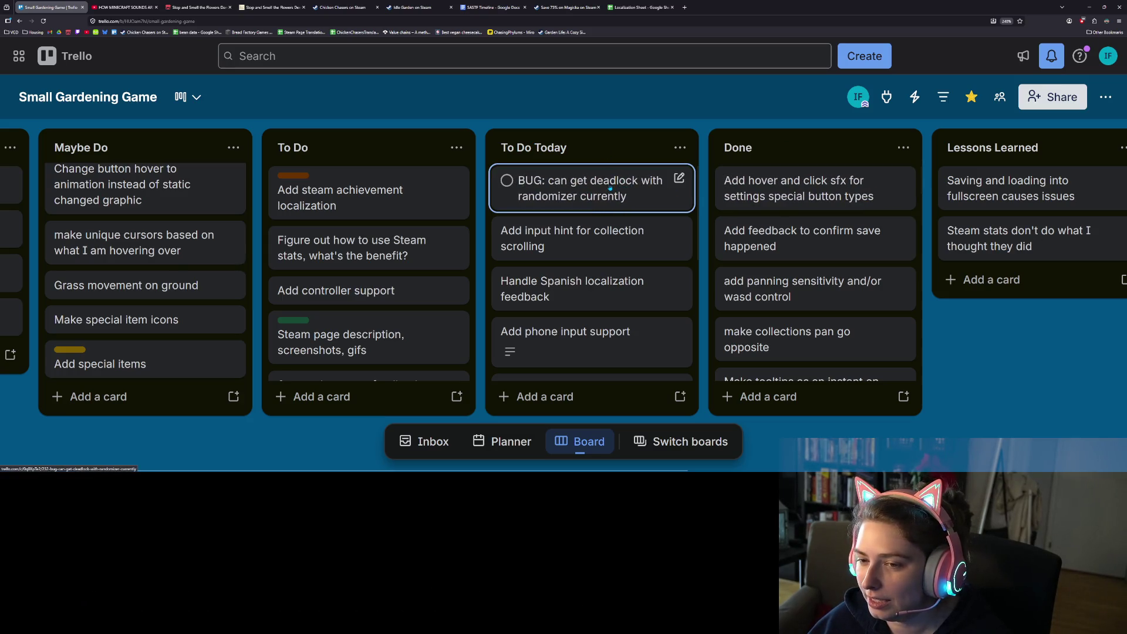
Minimize the browser to get back to the Godot editor.
click(1089, 6)
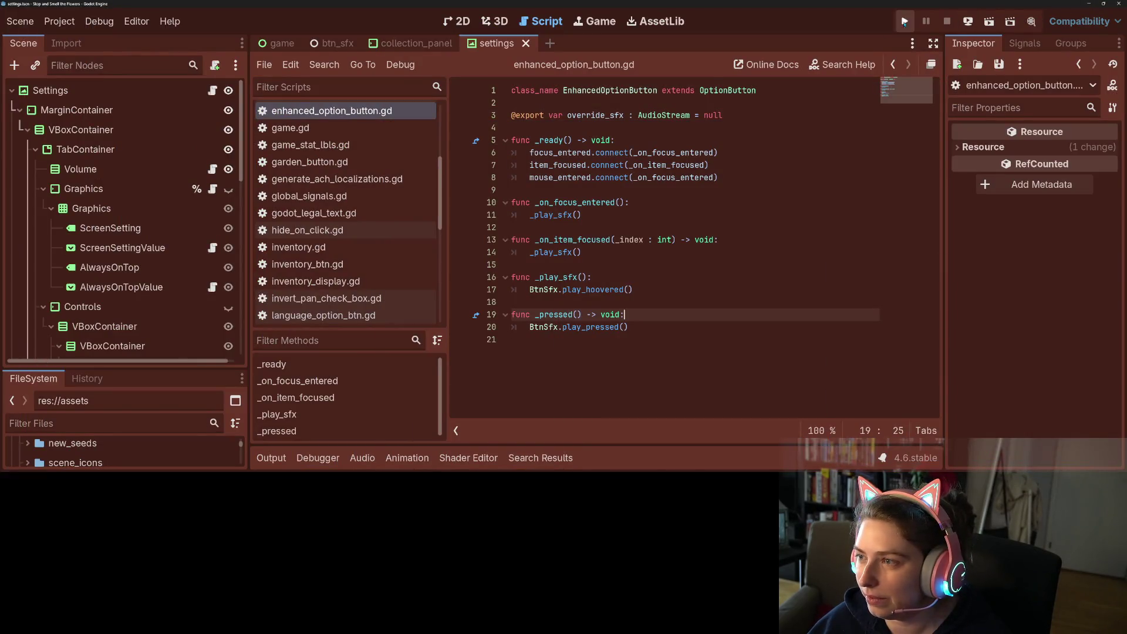
Run the project in a debug window and maximize the game window to full screen.
click(906, 21)
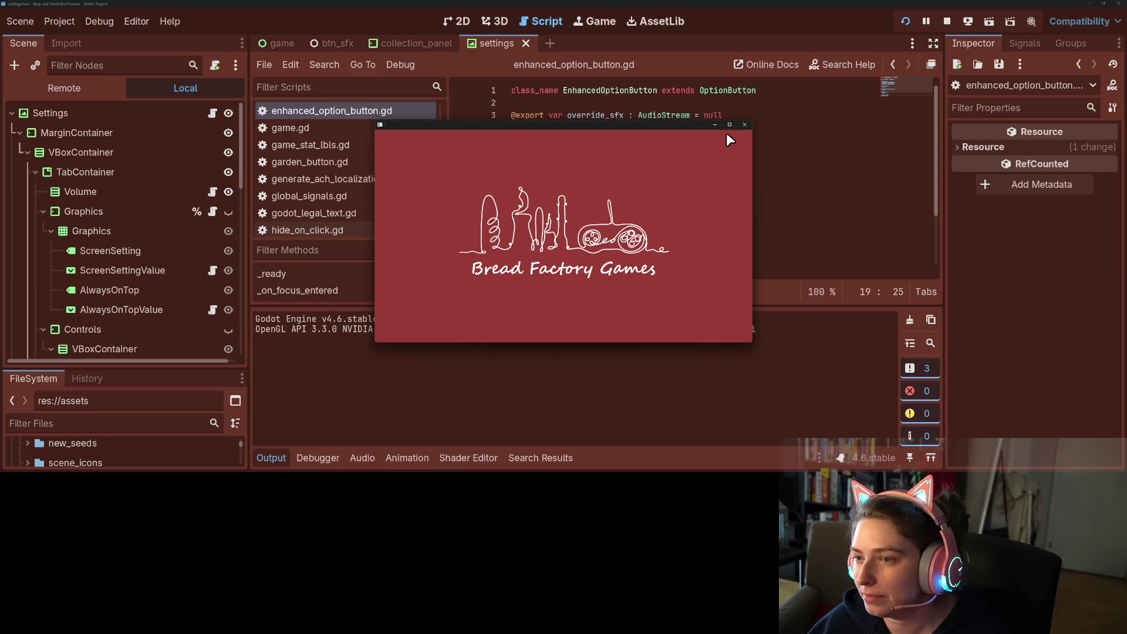
click(730, 126)
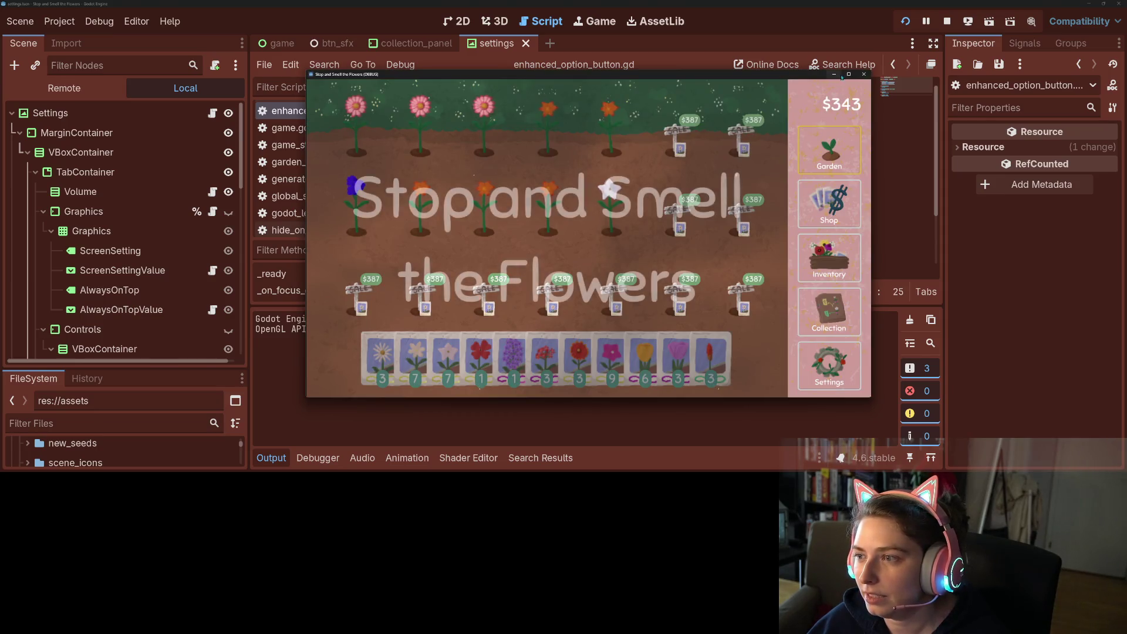
click(849, 74)
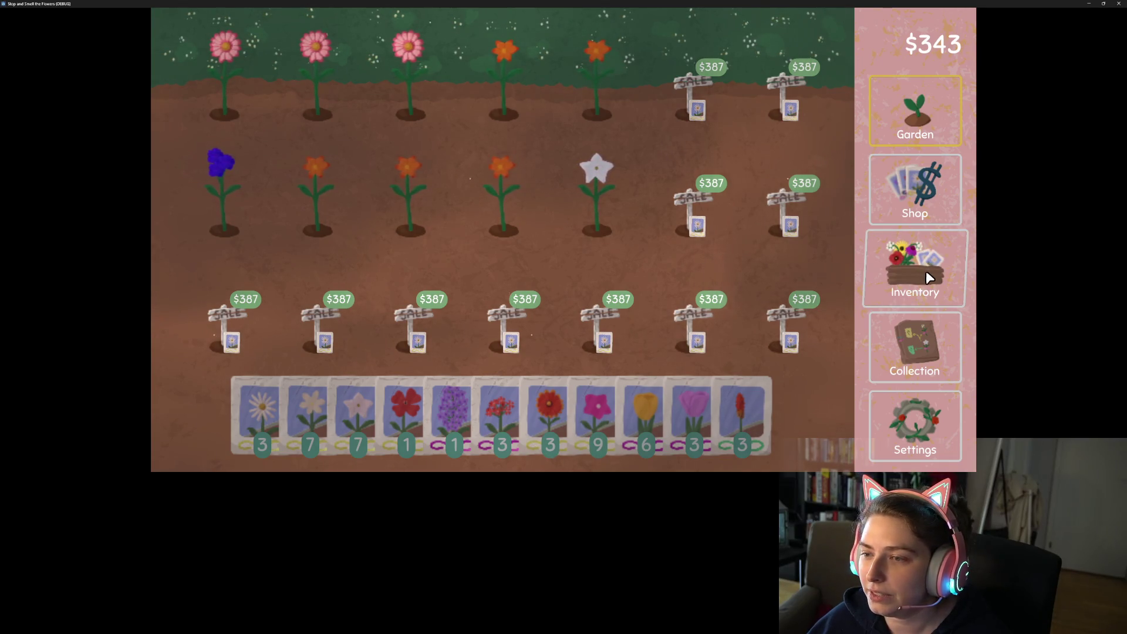
Uproot the planted flowers and turn down the sound effects slider in Settings.
mouse_move(610, 196)
mouse_down()
mouse_move(300, 189)
mouse_move(310, 88)
mouse_move(592, 96)
mouse_up()
click(902, 432)
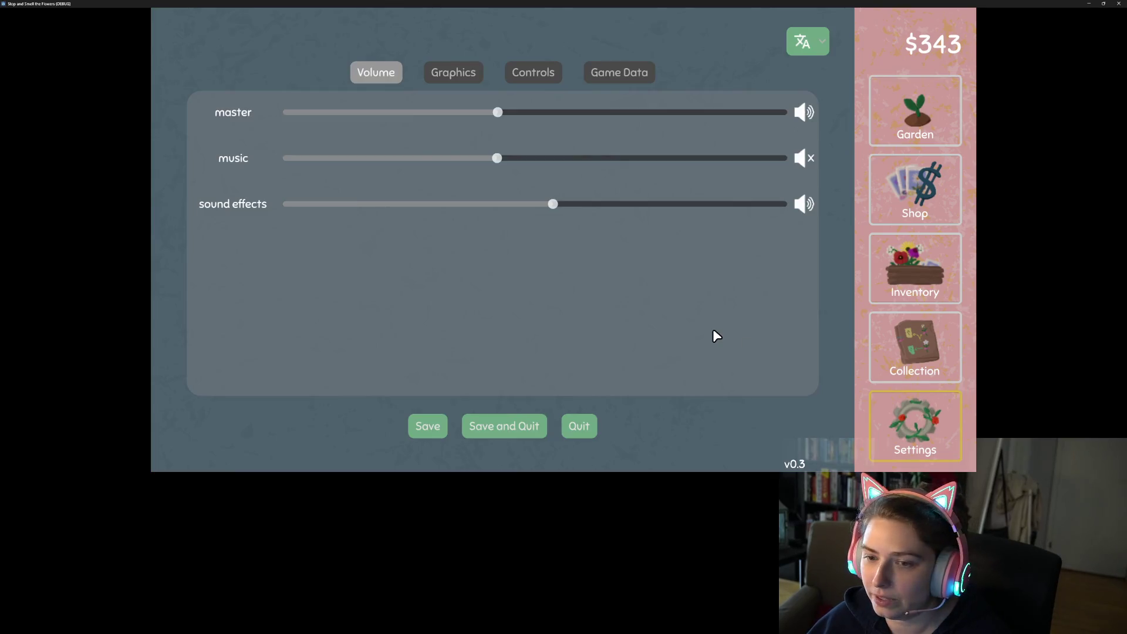
mouse_move(439, 213)
mouse_down()
mouse_move(489, 199)
mouse_move(407, 203)
mouse_up()
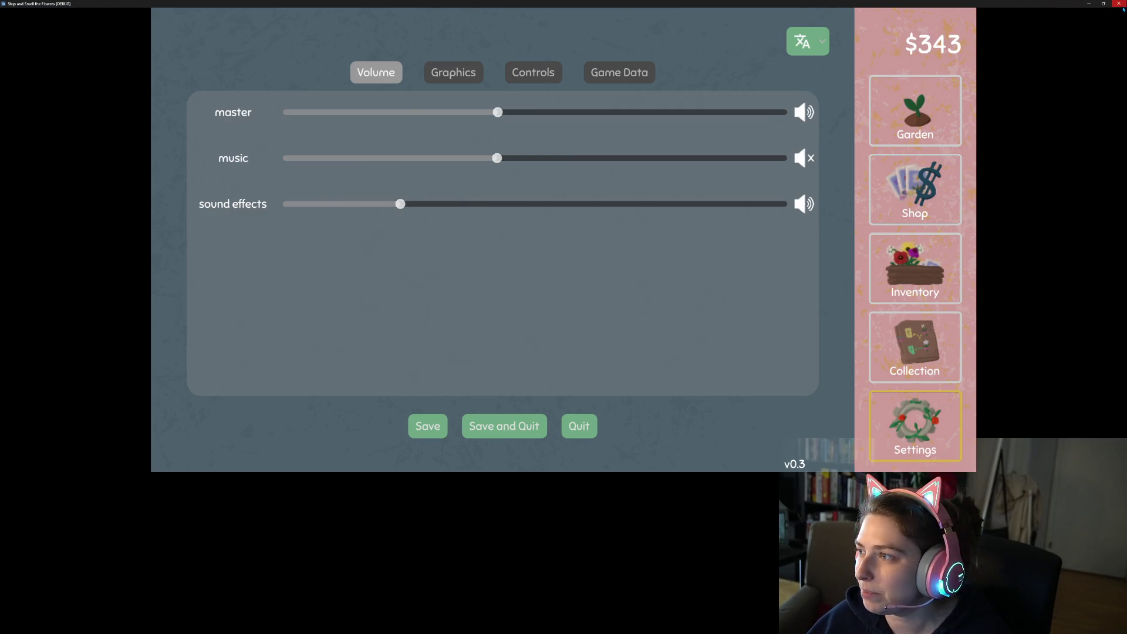
click(915, 112)
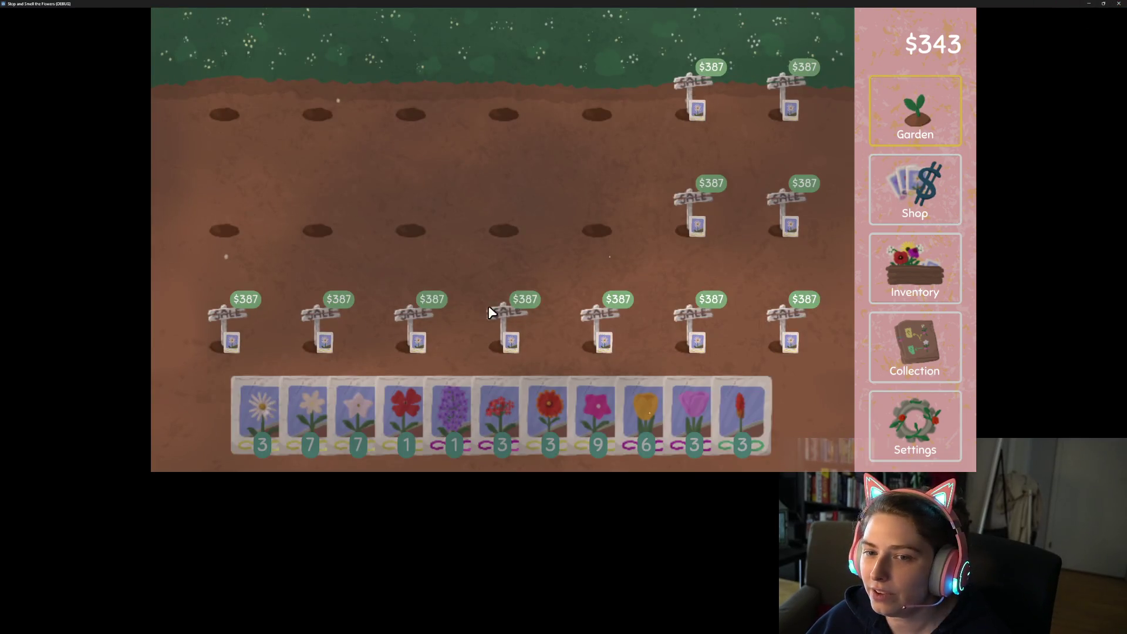
Browse the inventory and the flower collection tree, then go to the seed shop.
click(892, 264)
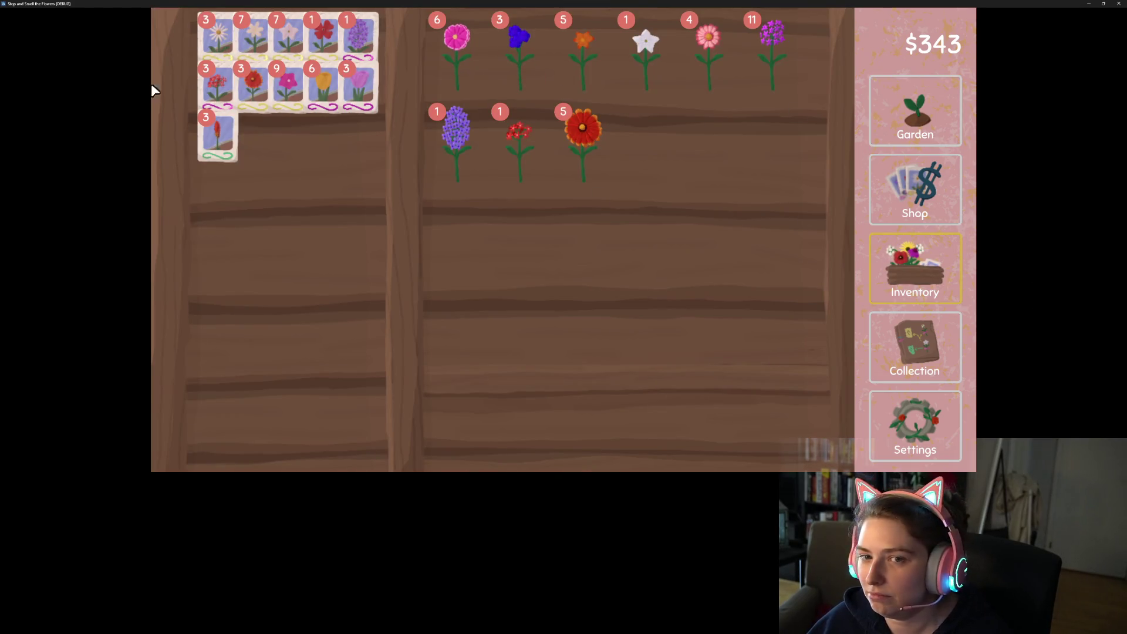
click(914, 337)
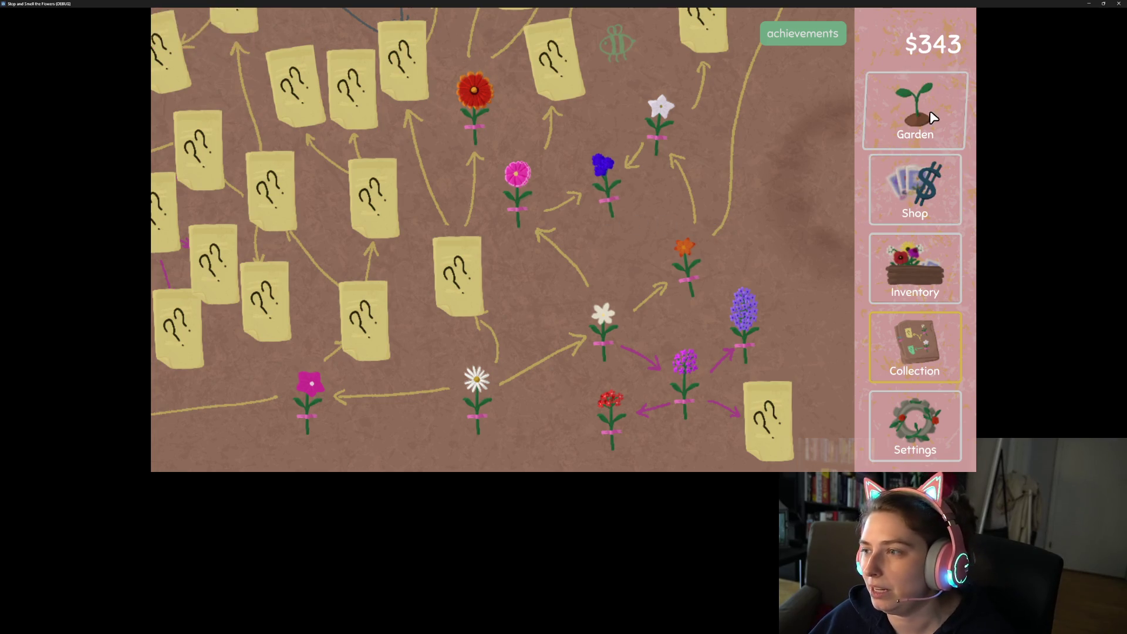
click(912, 197)
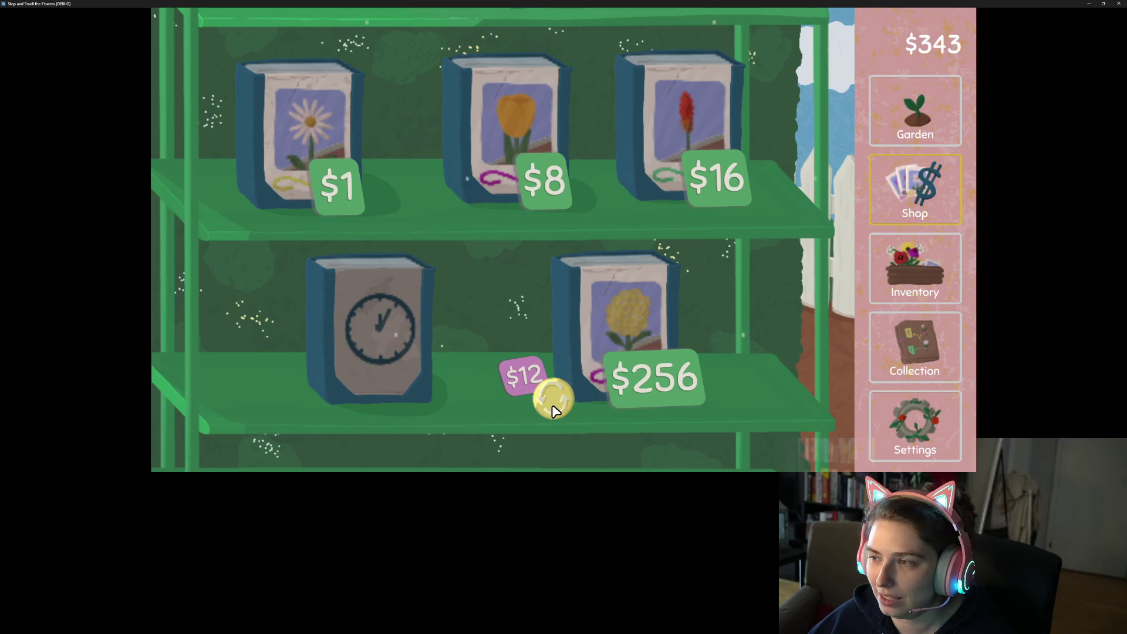
Return from the seed shop to the garden, then reopen the shop.
click(937, 113)
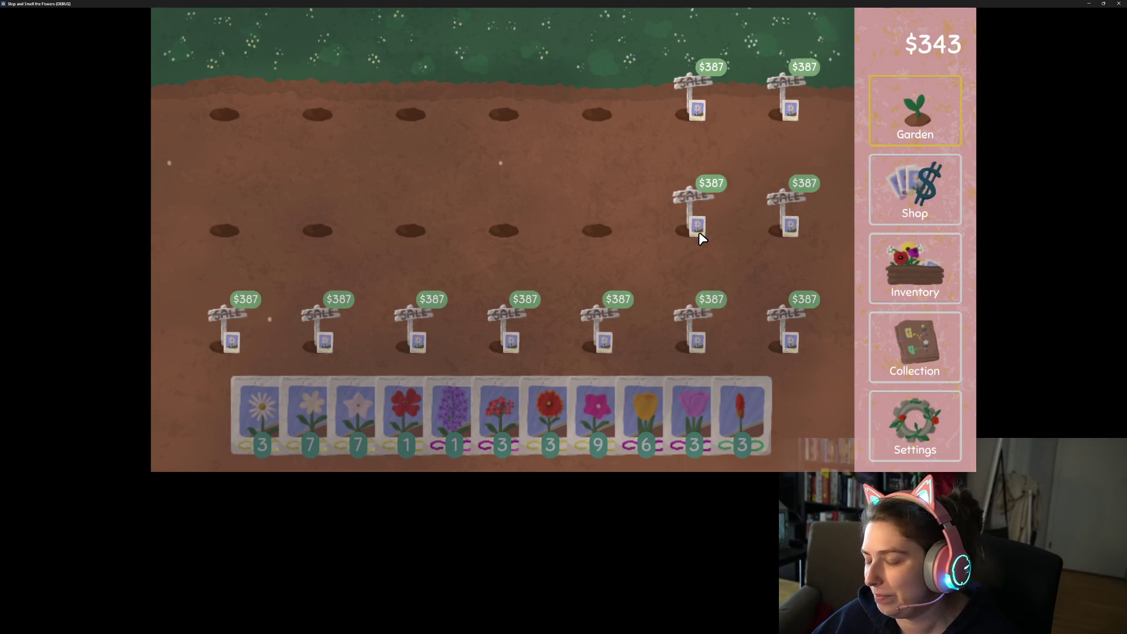
click(903, 213)
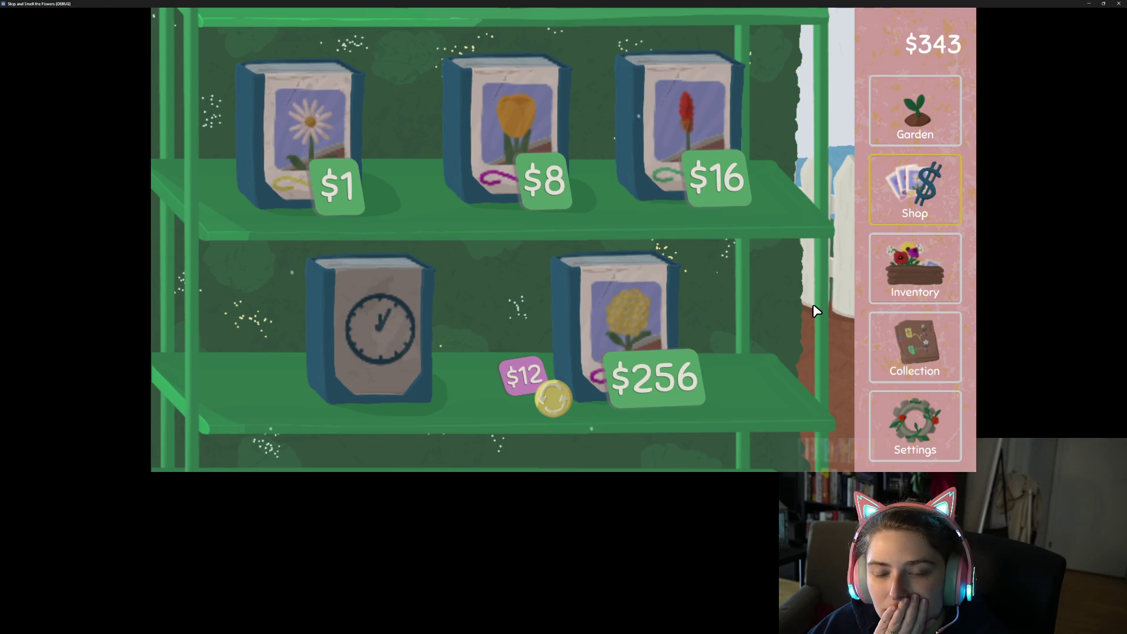
Go back from the seed shop to the garden plots via the Garden button.
click(952, 115)
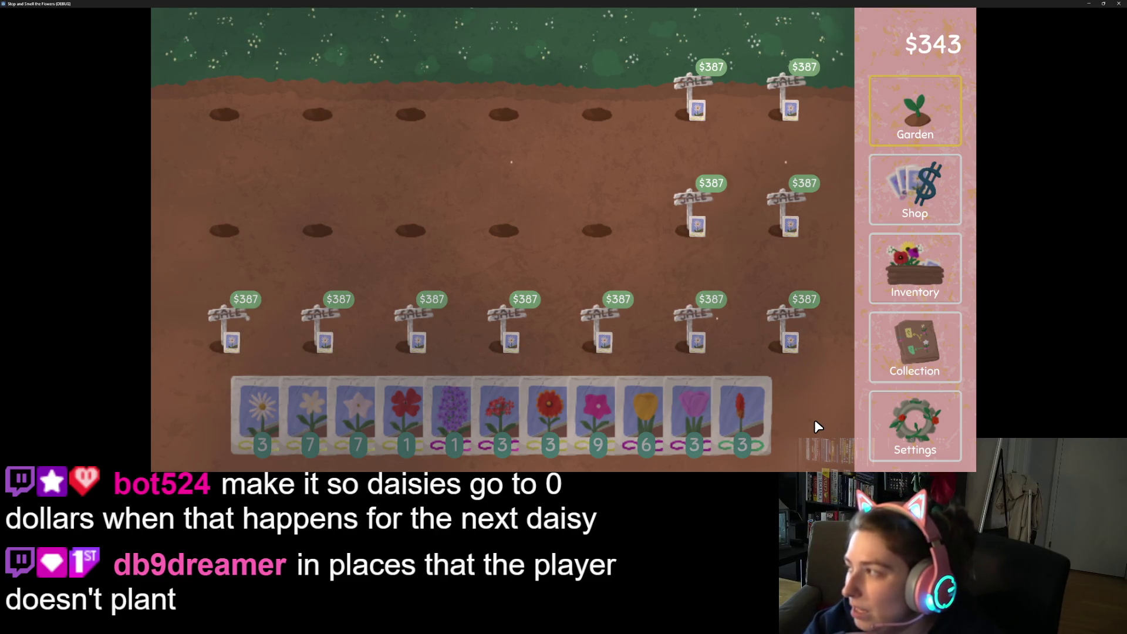
Switch between the seed shop, garden and inventory, ending on the garden with plots for sale.
click(943, 207)
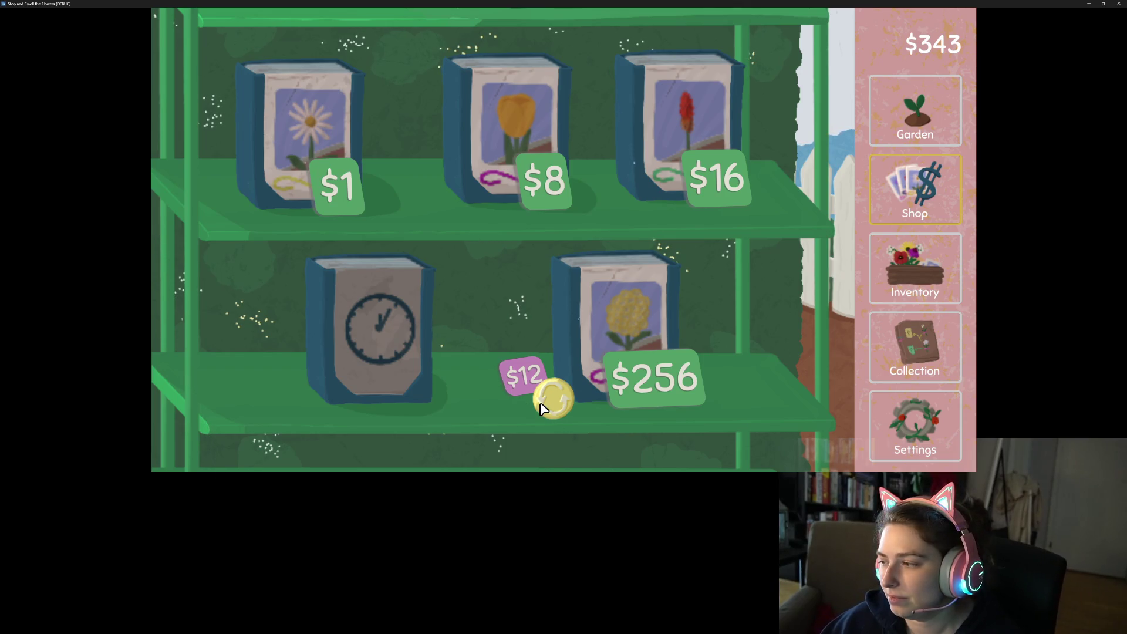
click(881, 118)
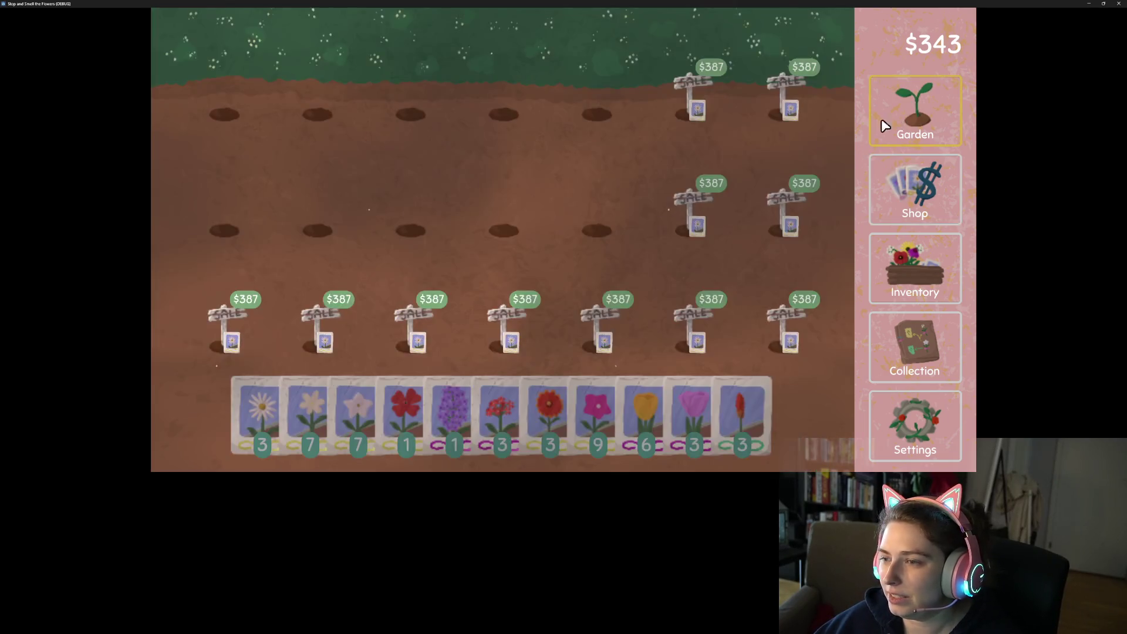
click(918, 282)
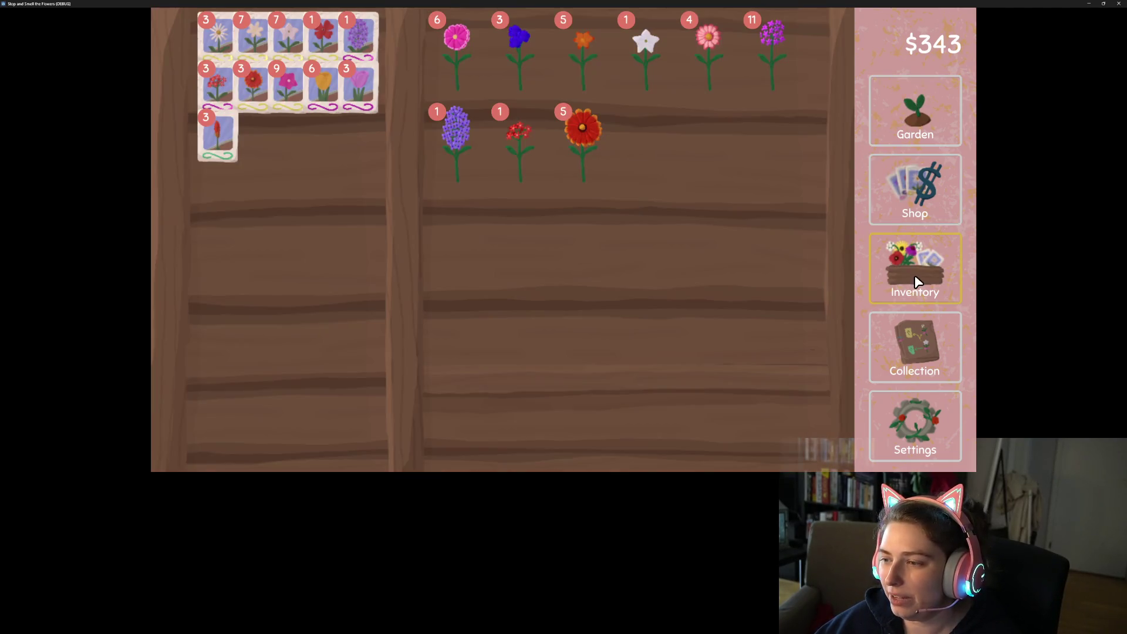
click(913, 197)
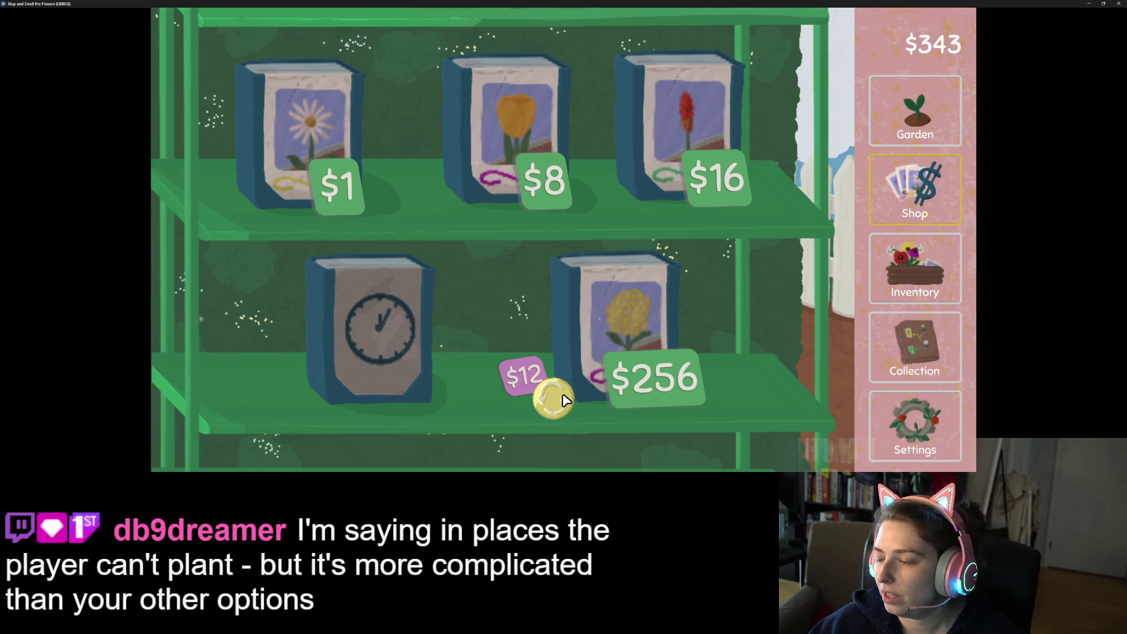
click(914, 125)
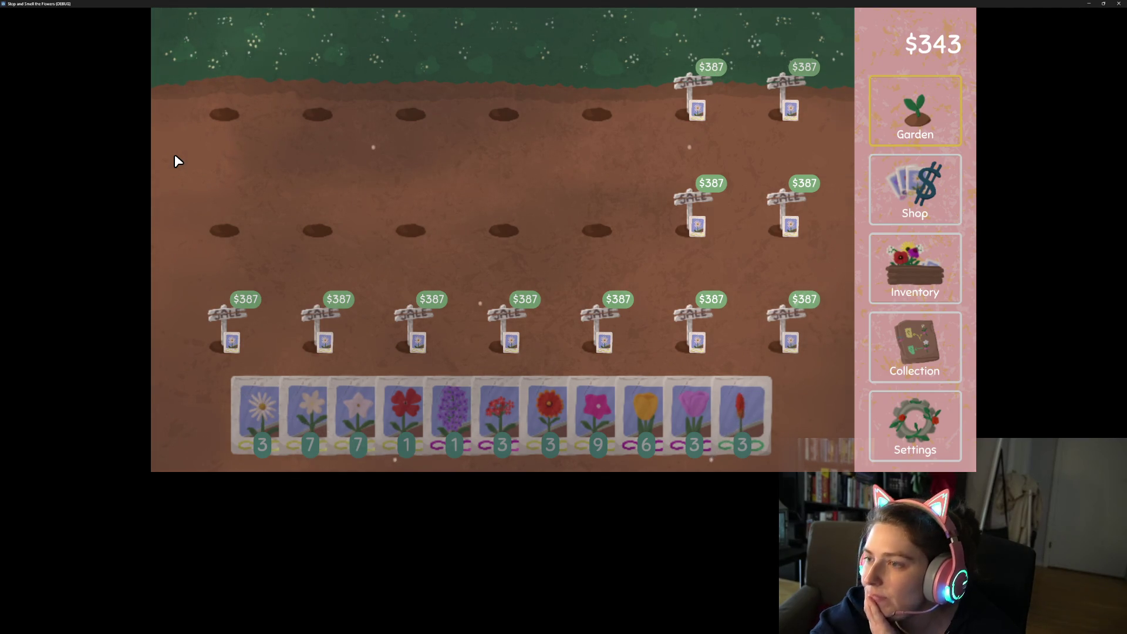
Flip between the inventory and seed shop to review seed packets, then return to the garden.
click(915, 255)
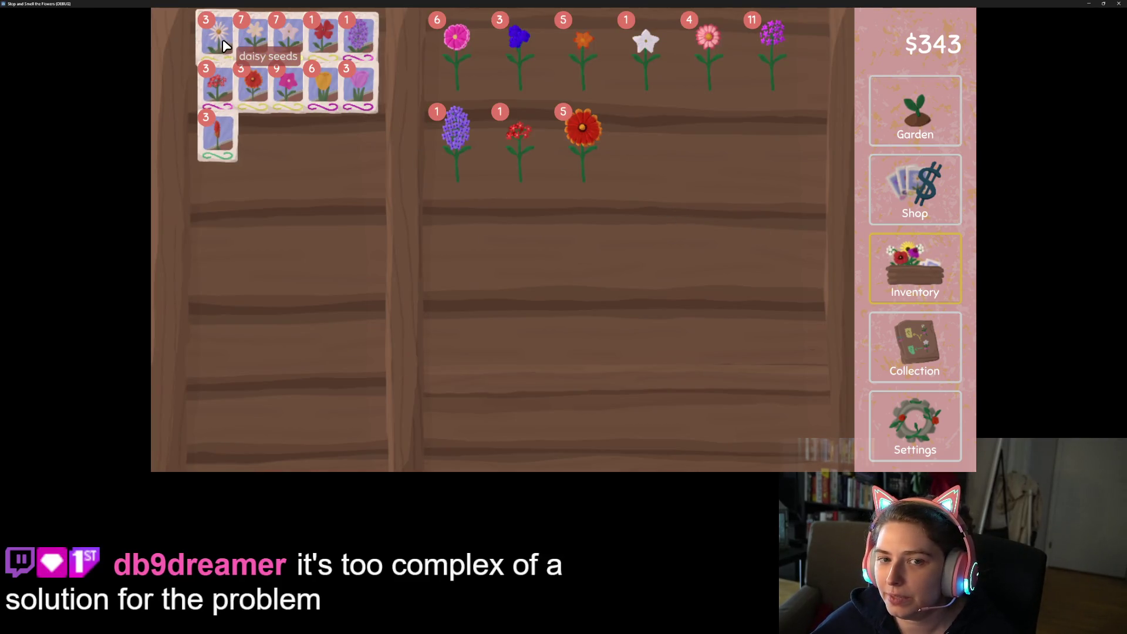
click(915, 188)
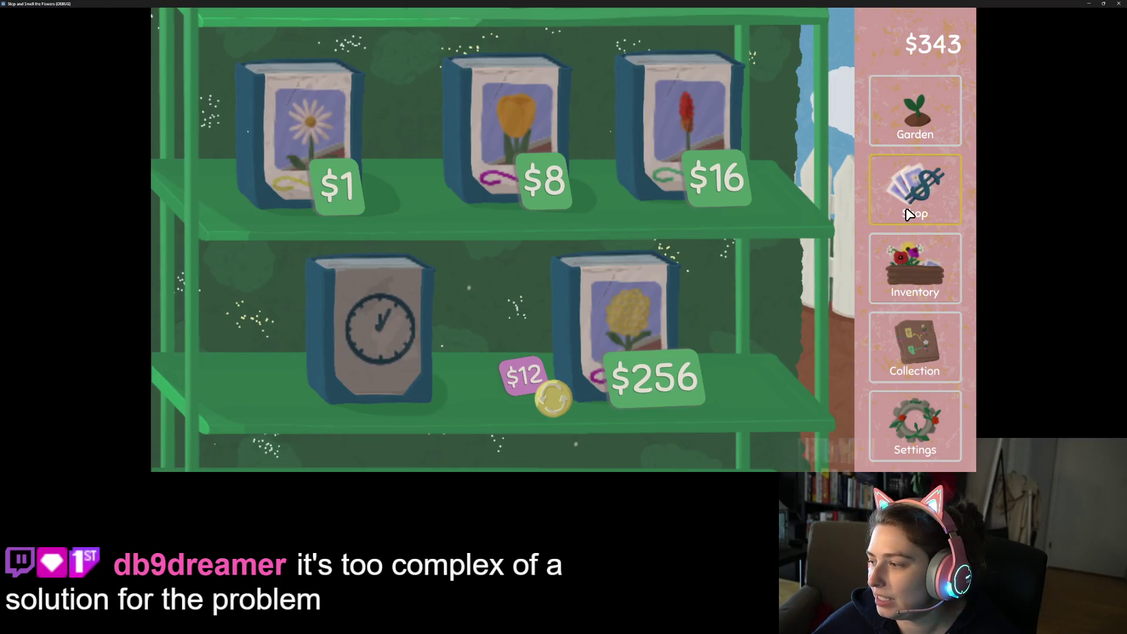
click(908, 267)
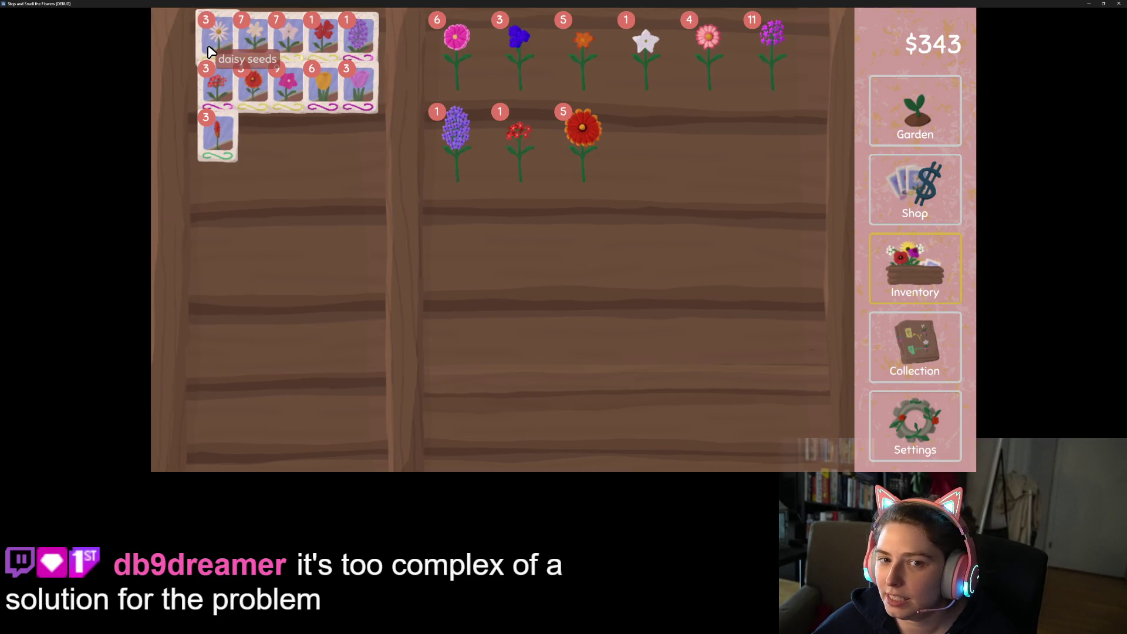
click(922, 203)
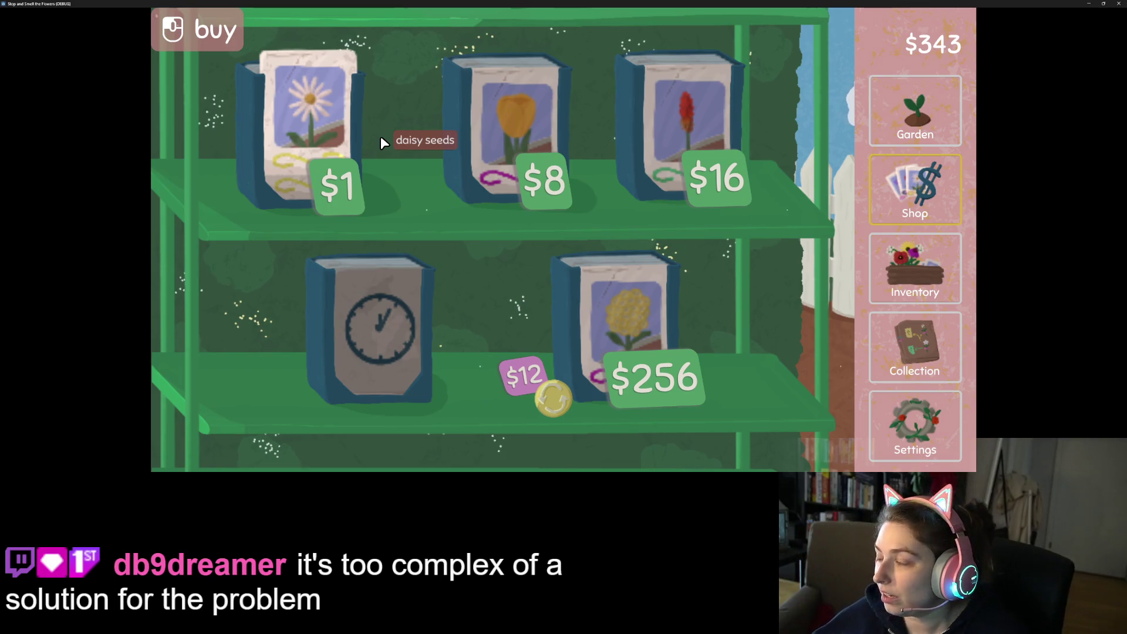
click(894, 304)
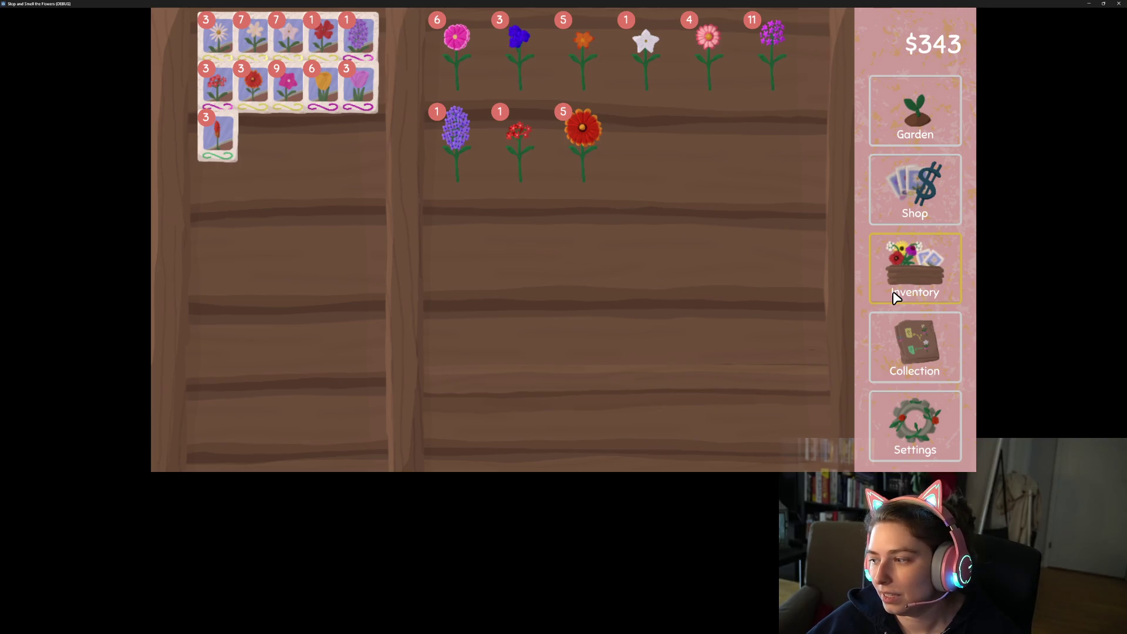
click(927, 124)
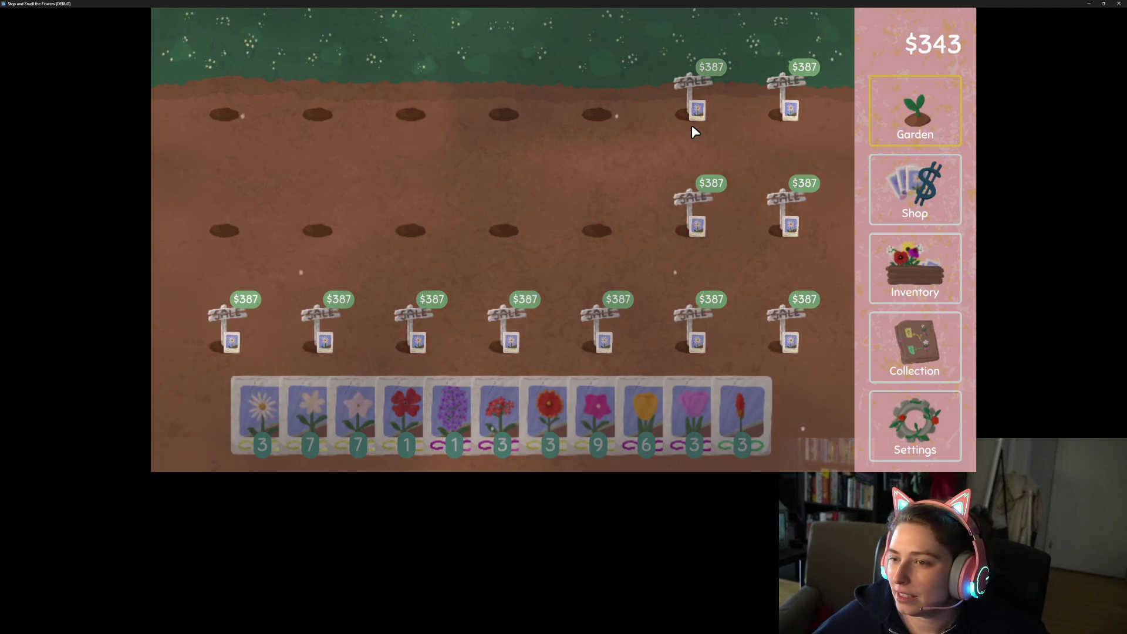
Close the game window and choose Just Quit to end the debug session.
click(1122, 4)
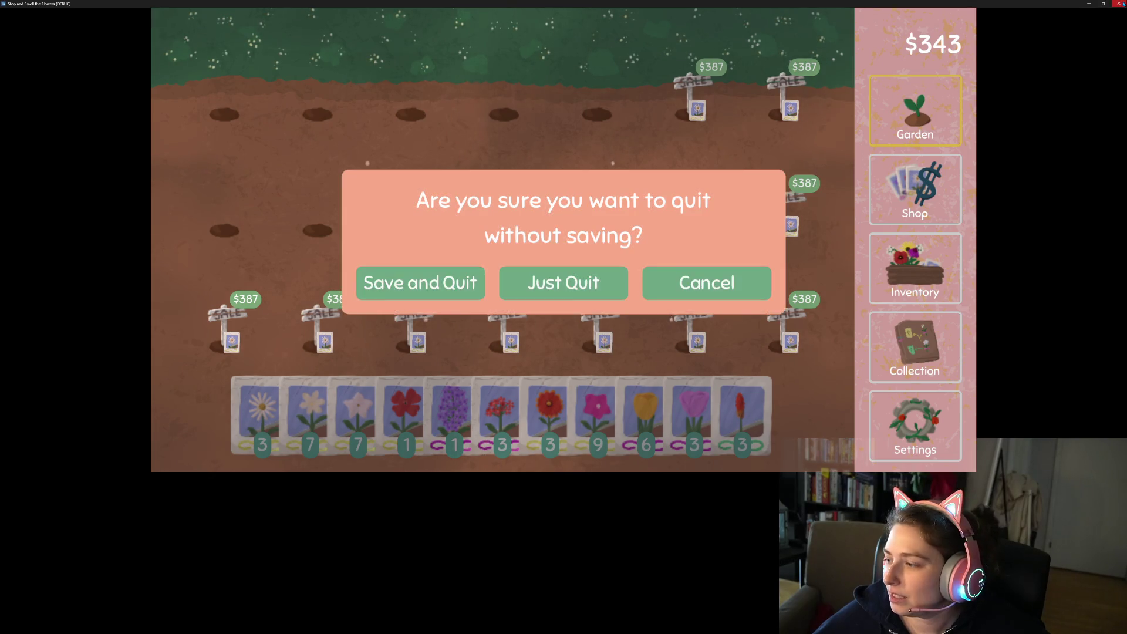
click(576, 284)
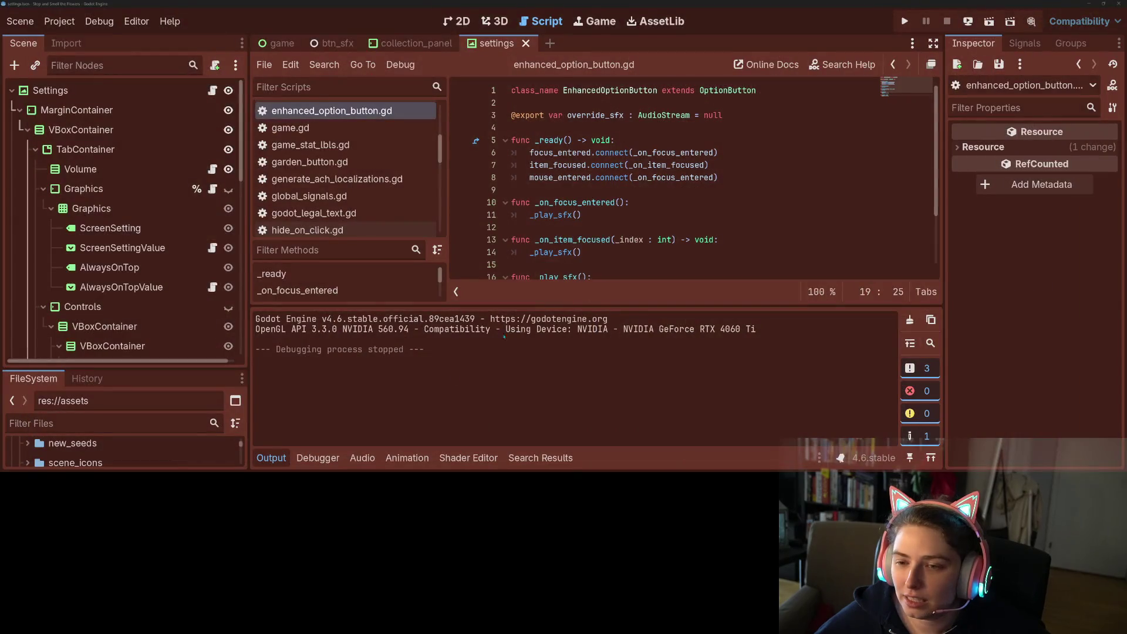
Collapse the Output panel and open the garden_button.gd script in the editor.
click(273, 461)
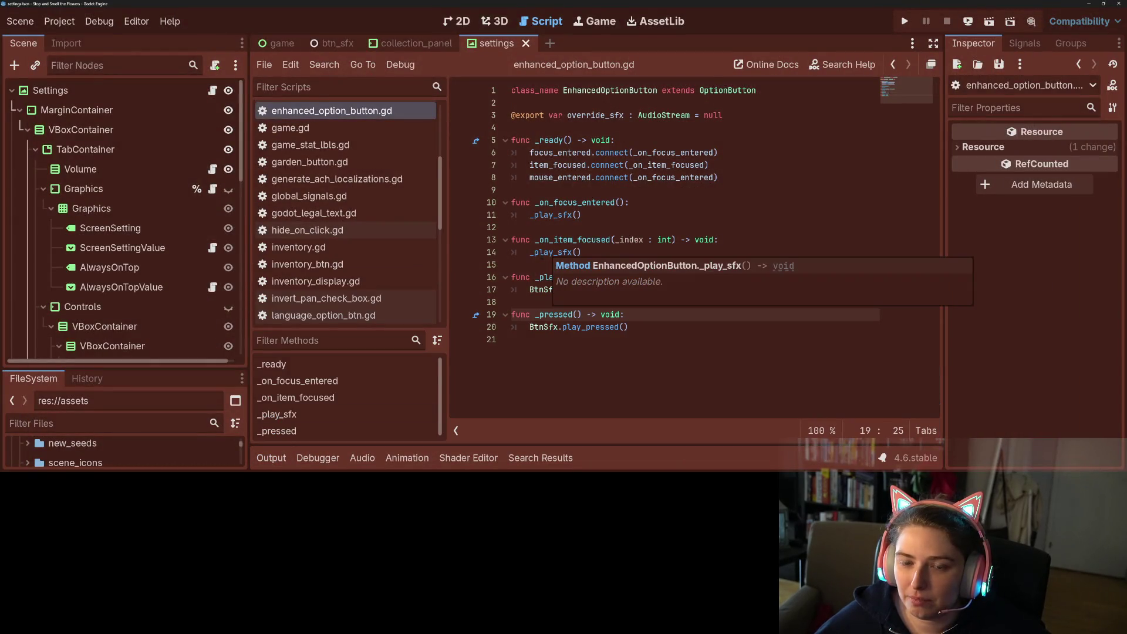
scroll(364, 274, down, 5)
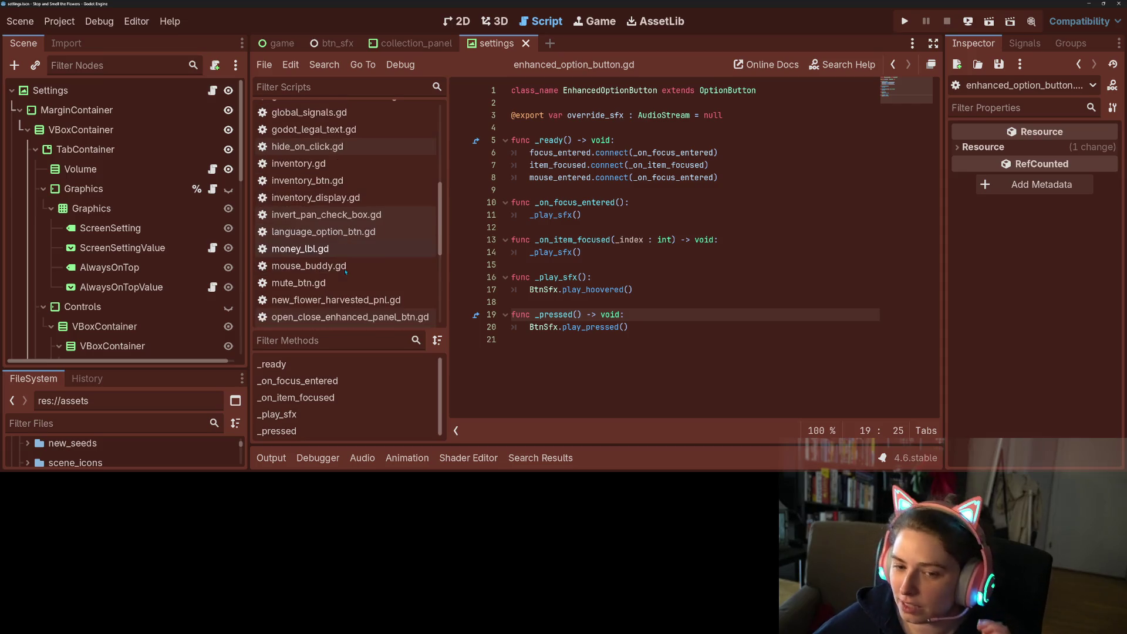
scroll(364, 274, down, 1)
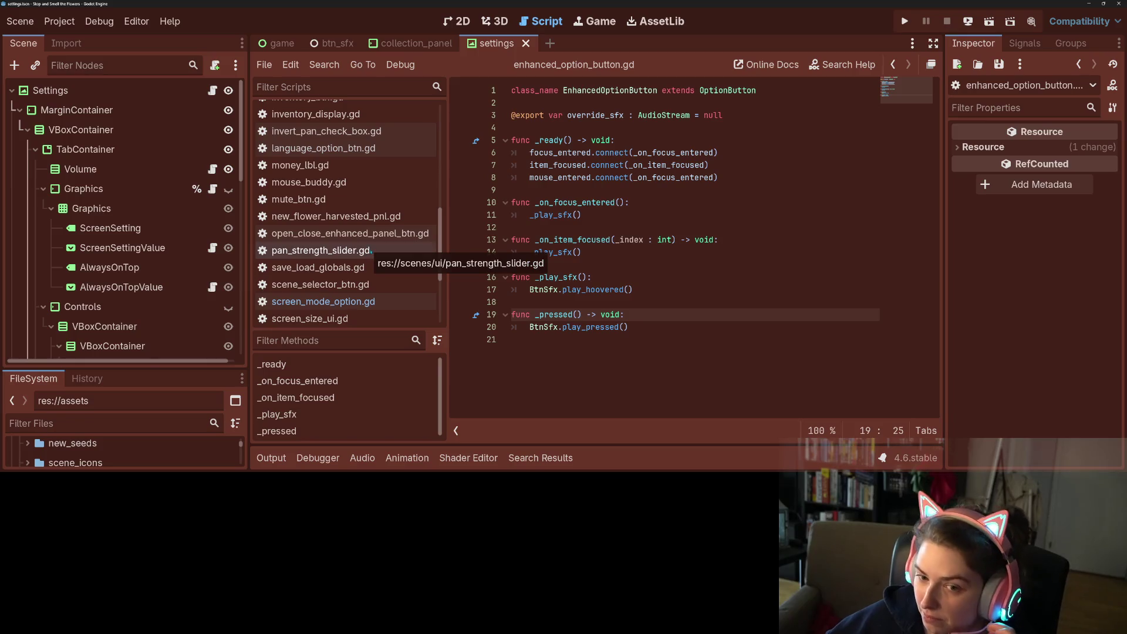
scroll(376, 241, up, 8)
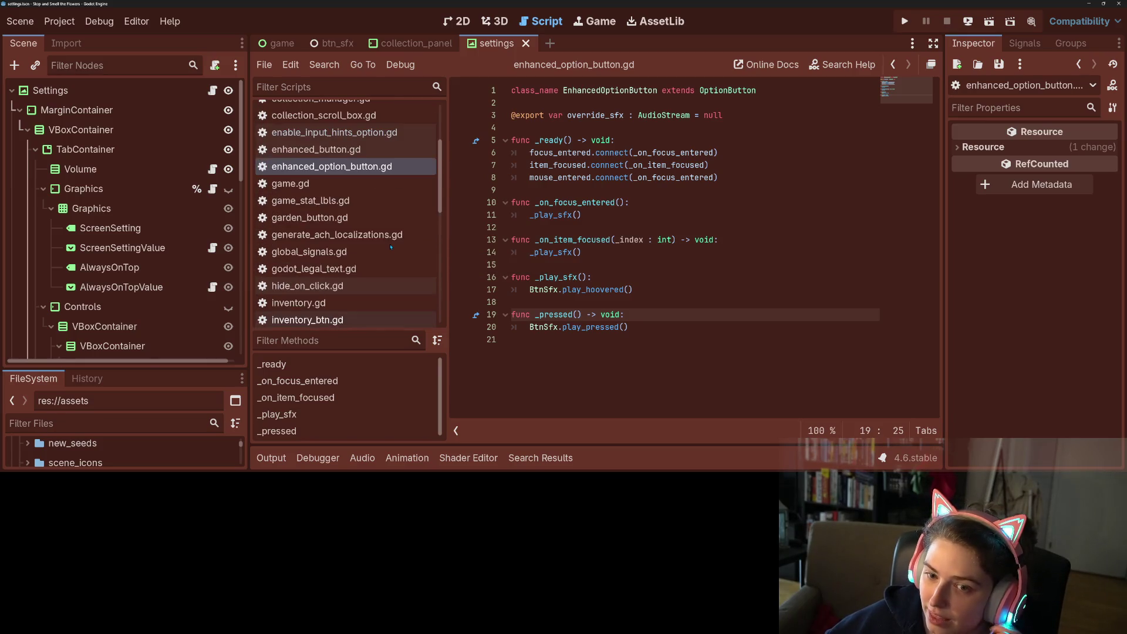
click(336, 225)
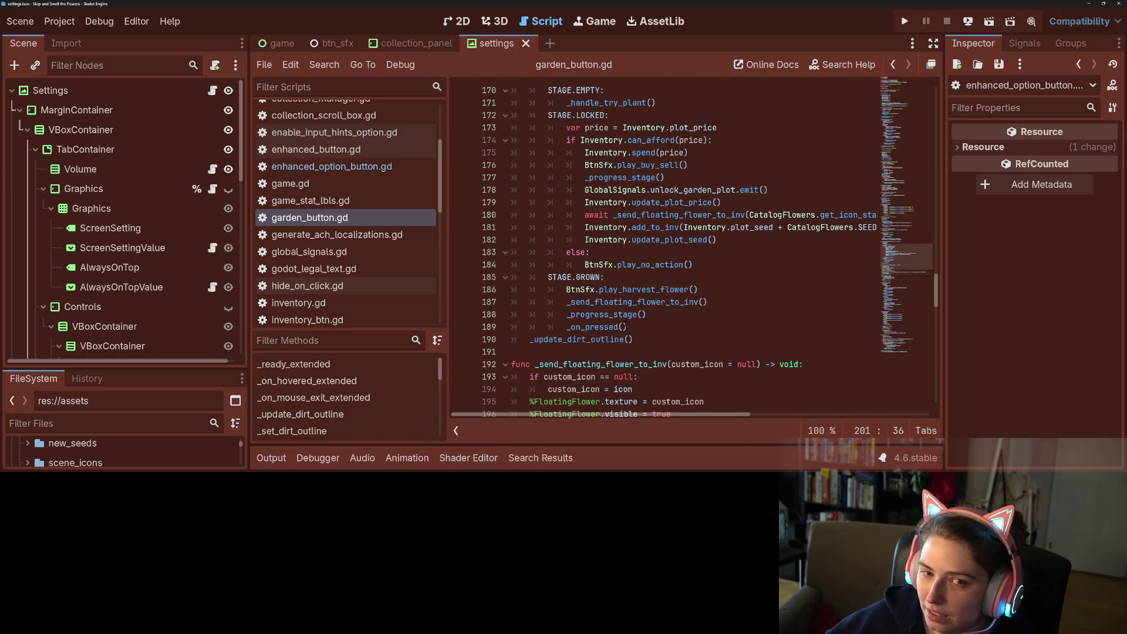
Read garden_button.gd's LOCKED-stage code that buys a plot at Inventory.plot_price, then enlarge the file browser panel.
mouse_move(626, 336)
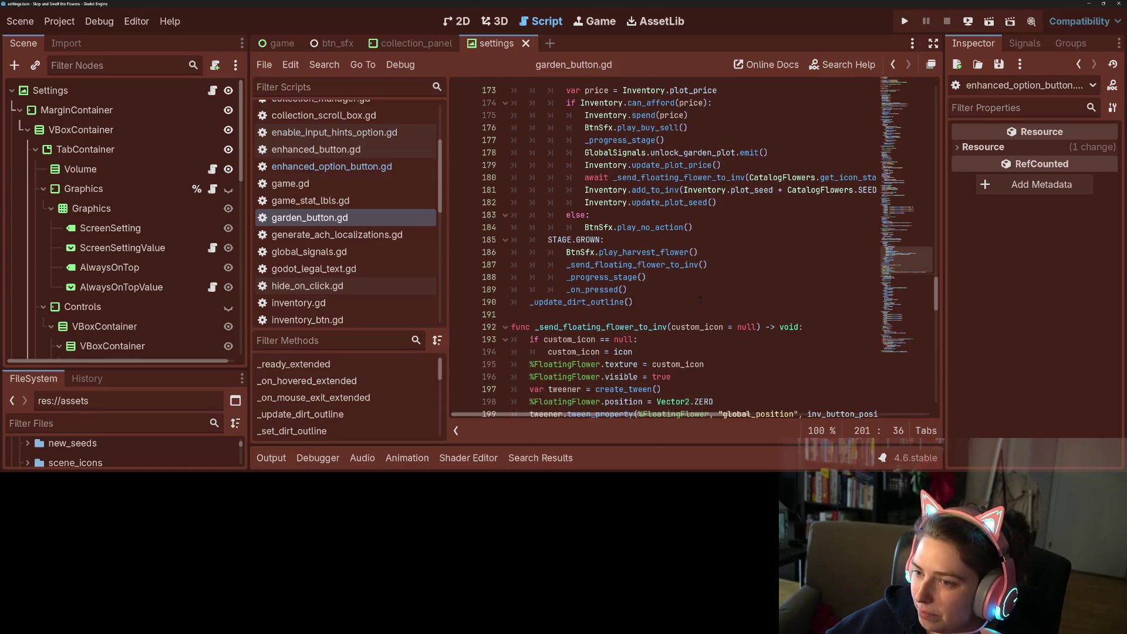
scroll(700, 300, up, 1)
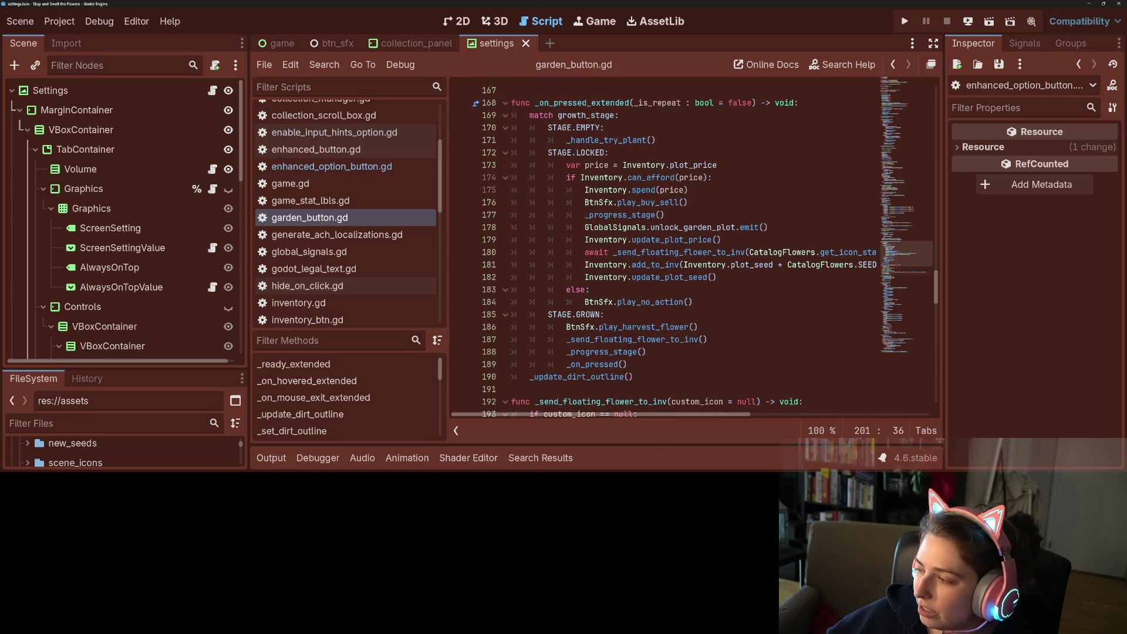
mouse_move(755, 265)
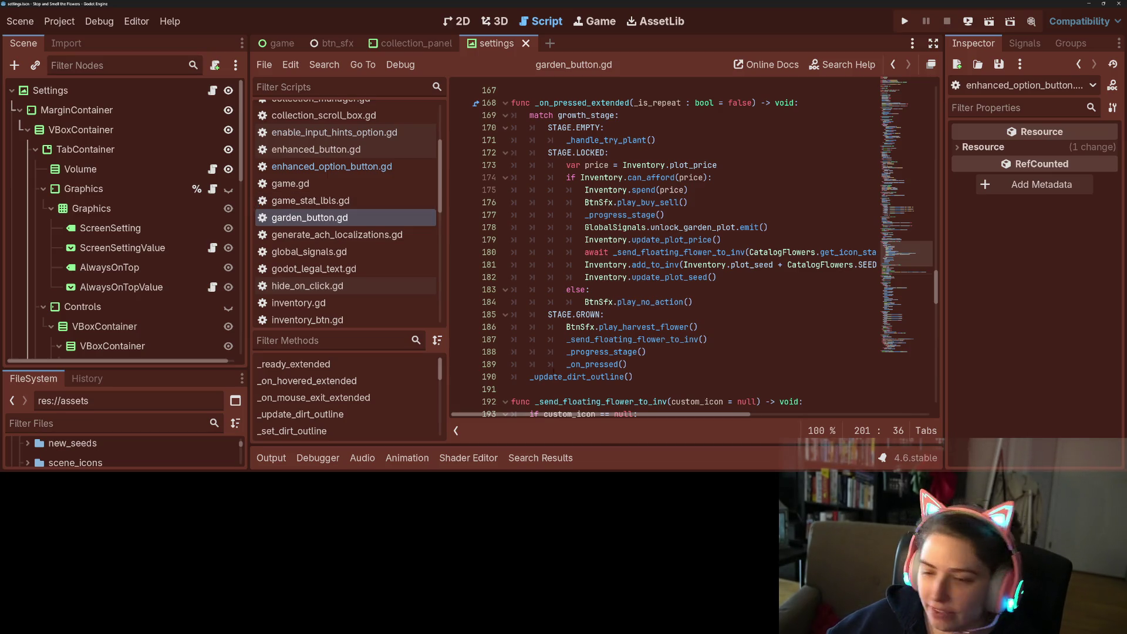
drag(81, 369, 81, 215)
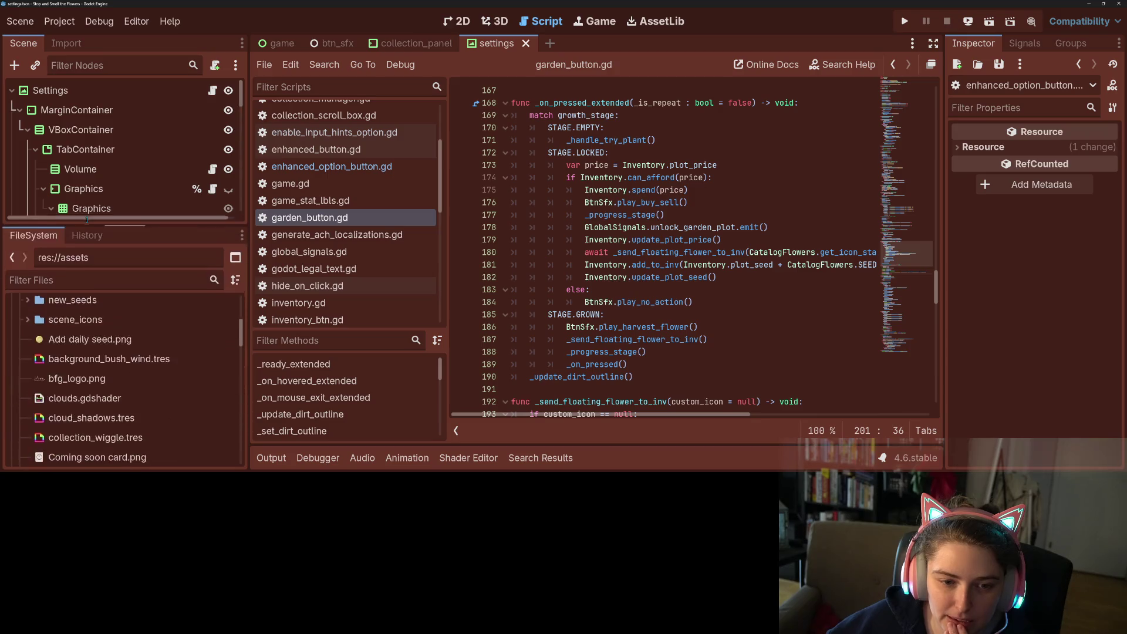
Close the settings, collection_panel and btn_sfx scene tabs.
scroll(118, 399, up, 3)
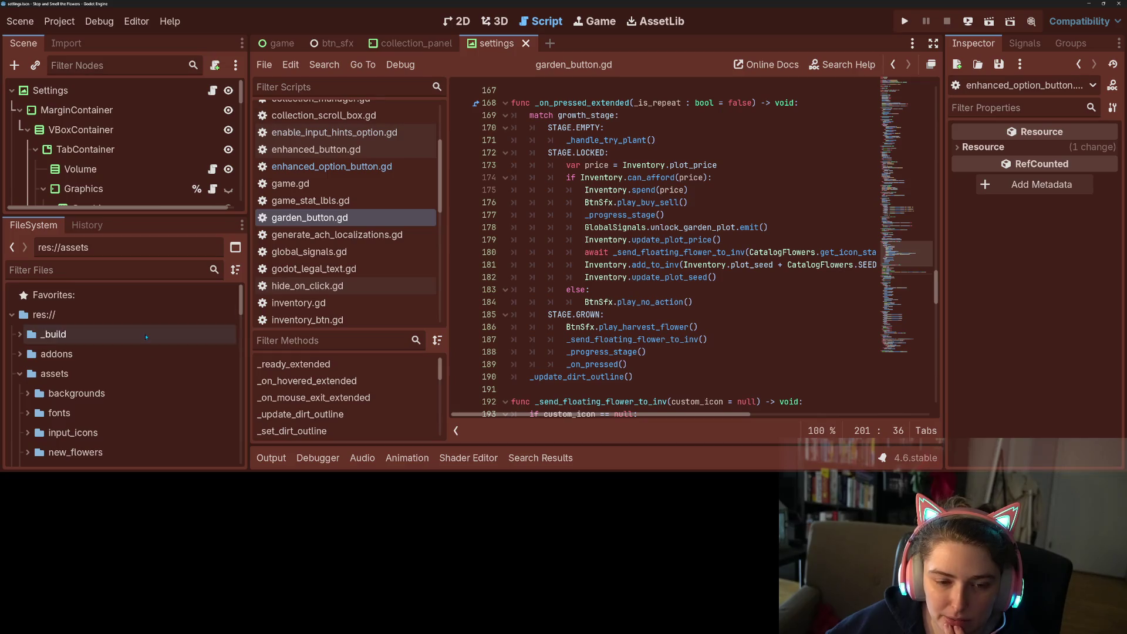
click(526, 43)
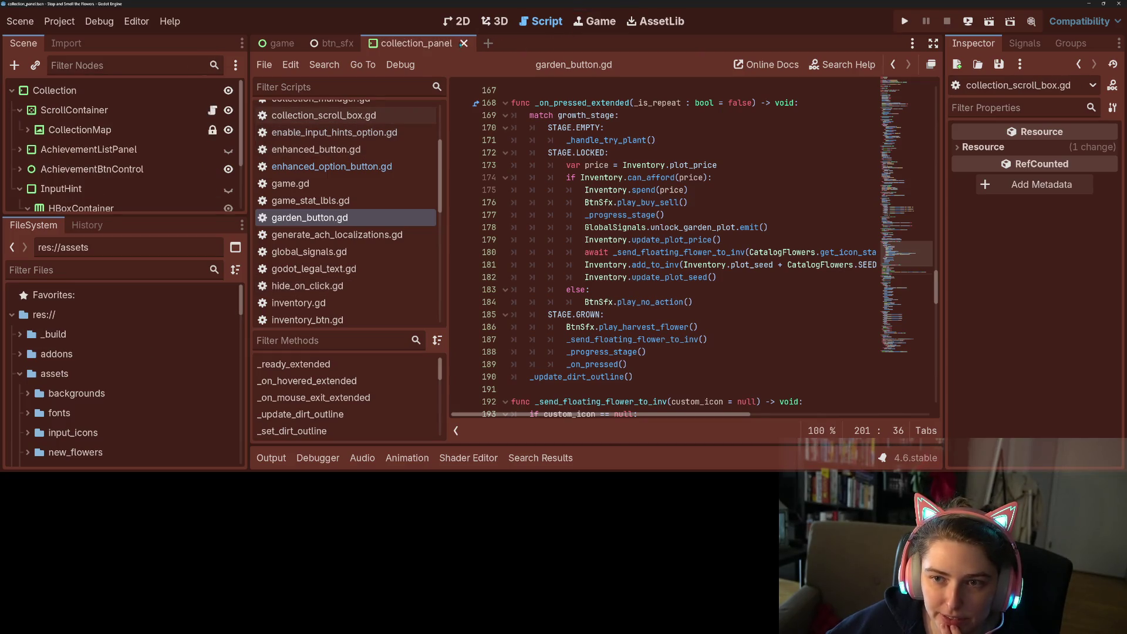
click(464, 43)
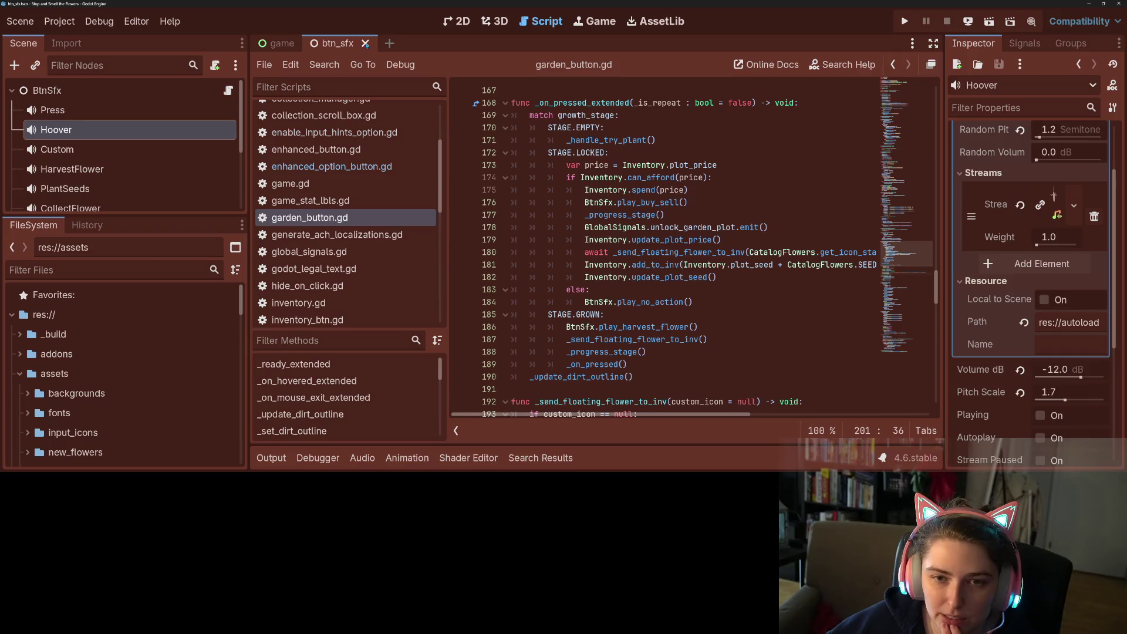
click(366, 44)
Expand the Game scene tree and open the Shop and DailySeedPnl scenes for editing.
click(45, 90)
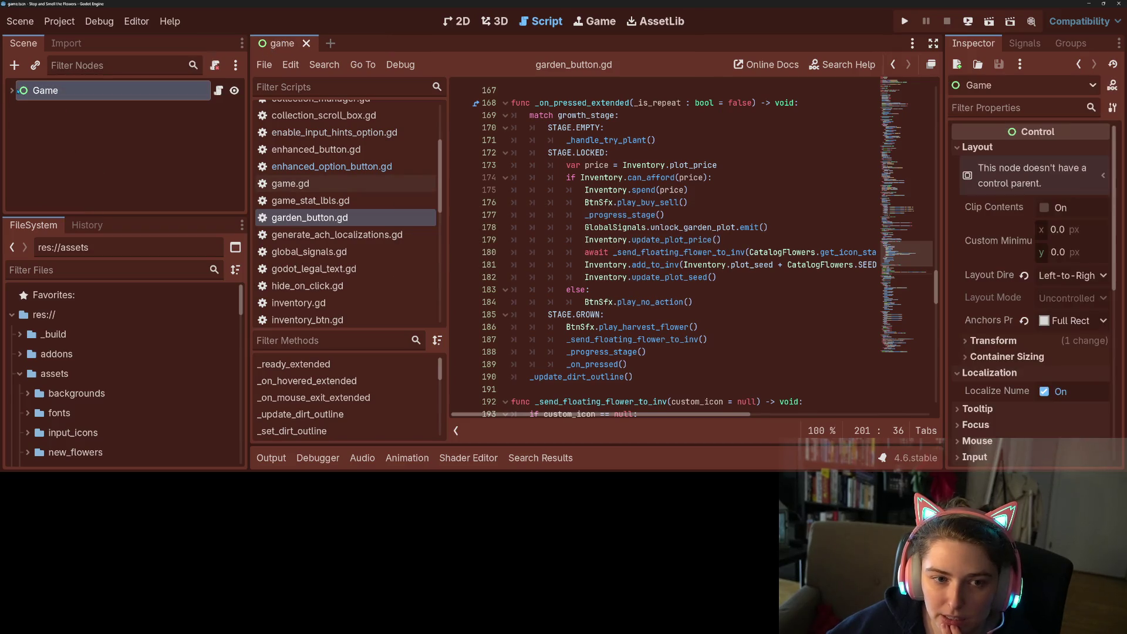
click(11, 90)
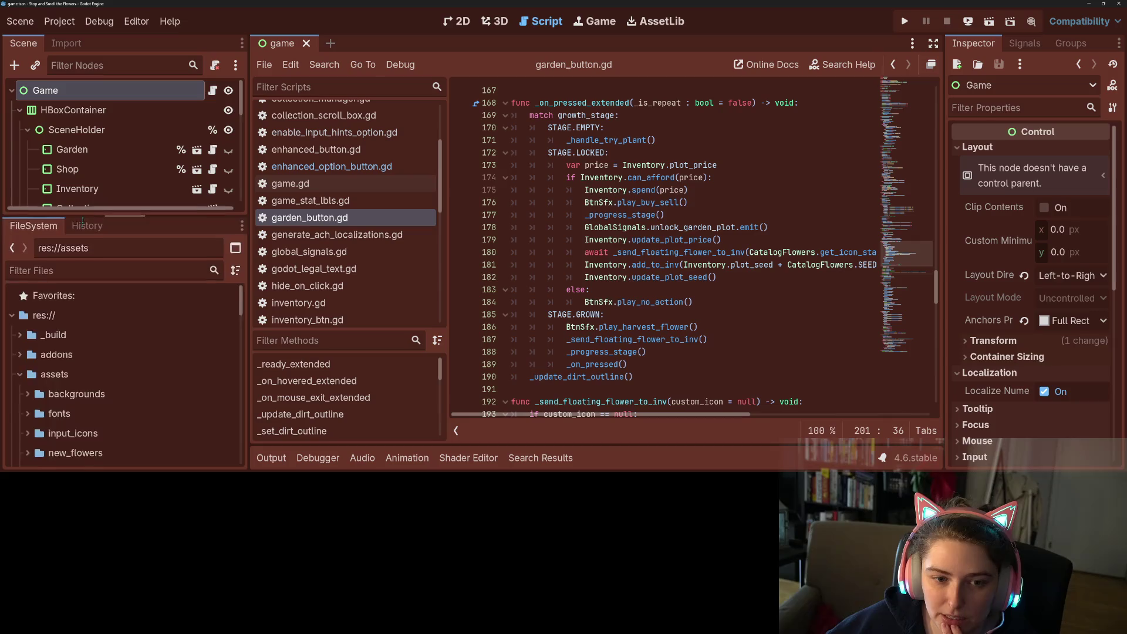
drag(117, 216, 118, 376)
click(197, 170)
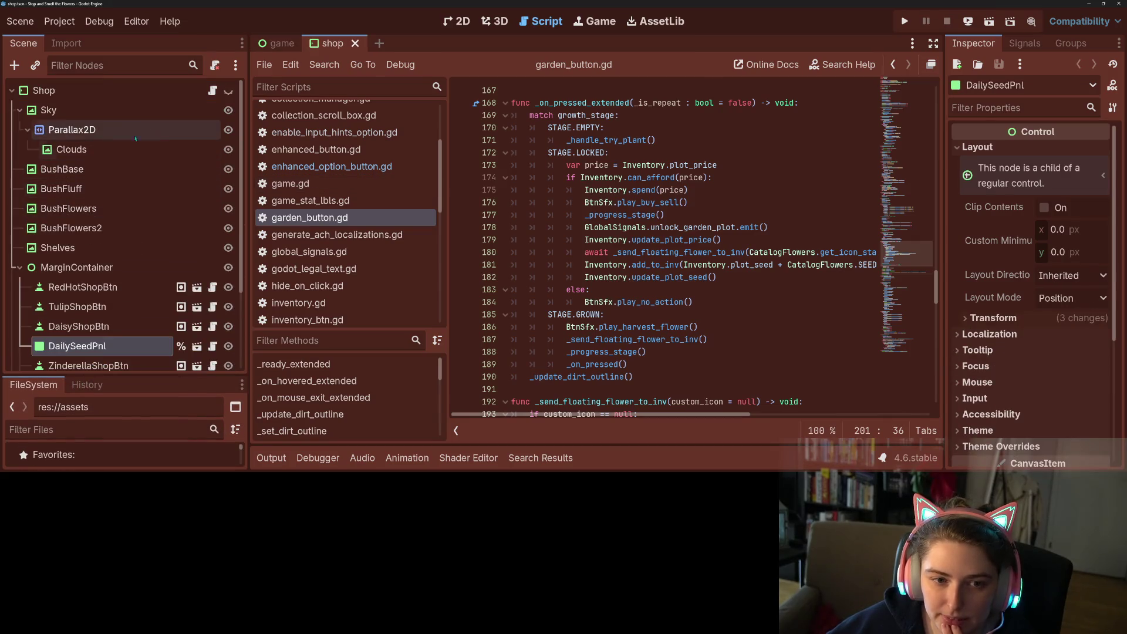
click(197, 345)
Add a TextureRect child under RefreshDailyBtn with Seeds Daisy.png as its texture.
click(458, 21)
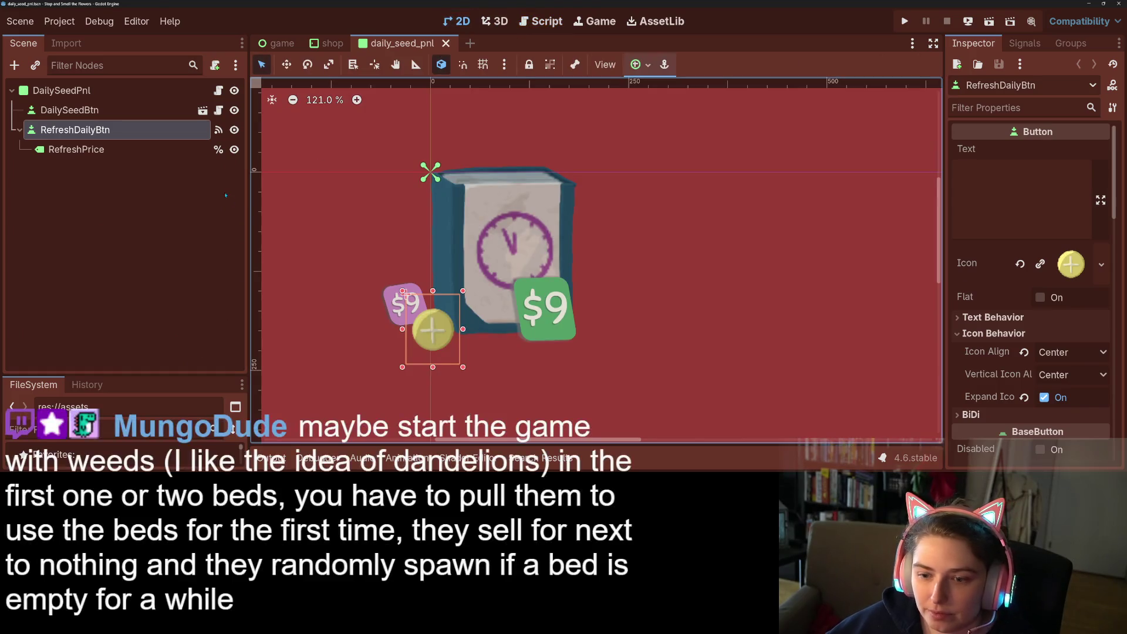
right_click(102, 130)
click(164, 63)
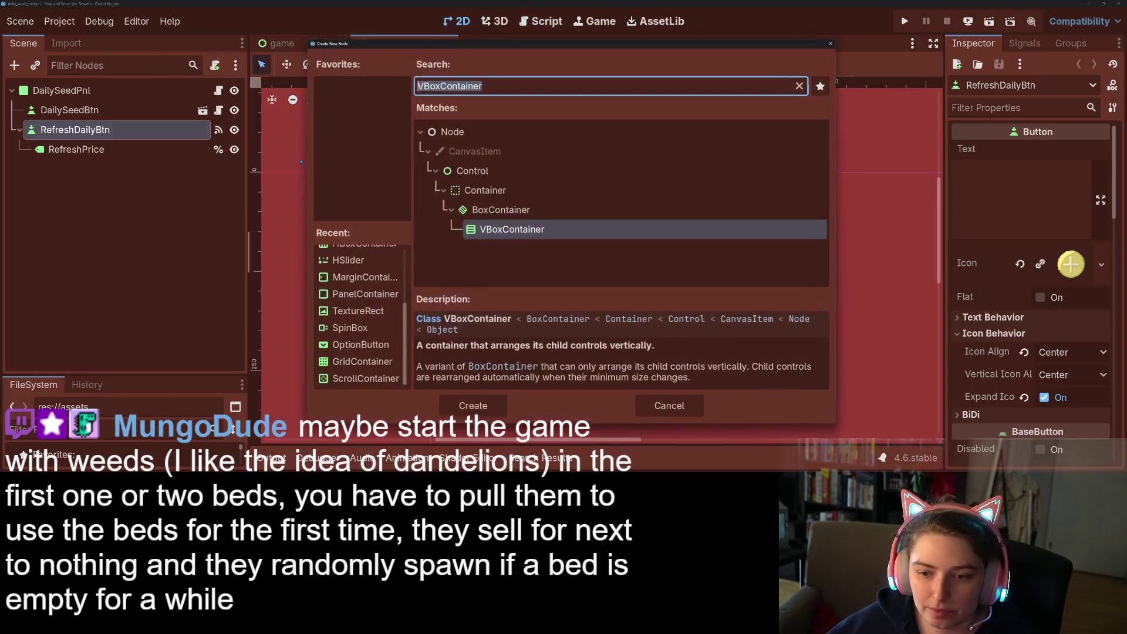
click(357, 311)
click(472, 408)
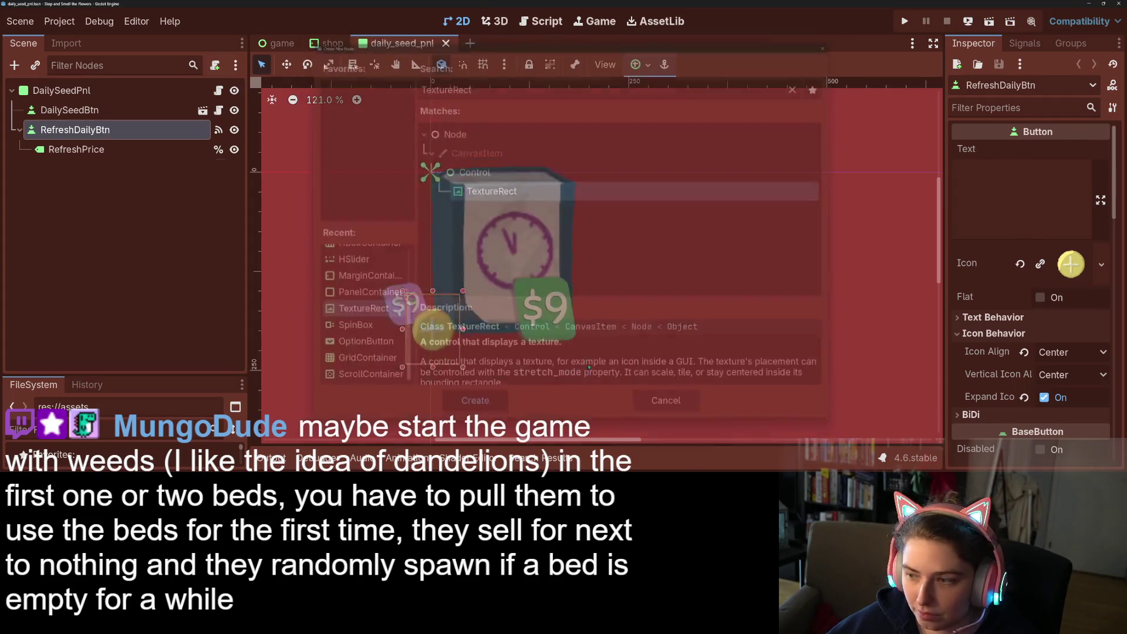
click(1084, 151)
text(da)
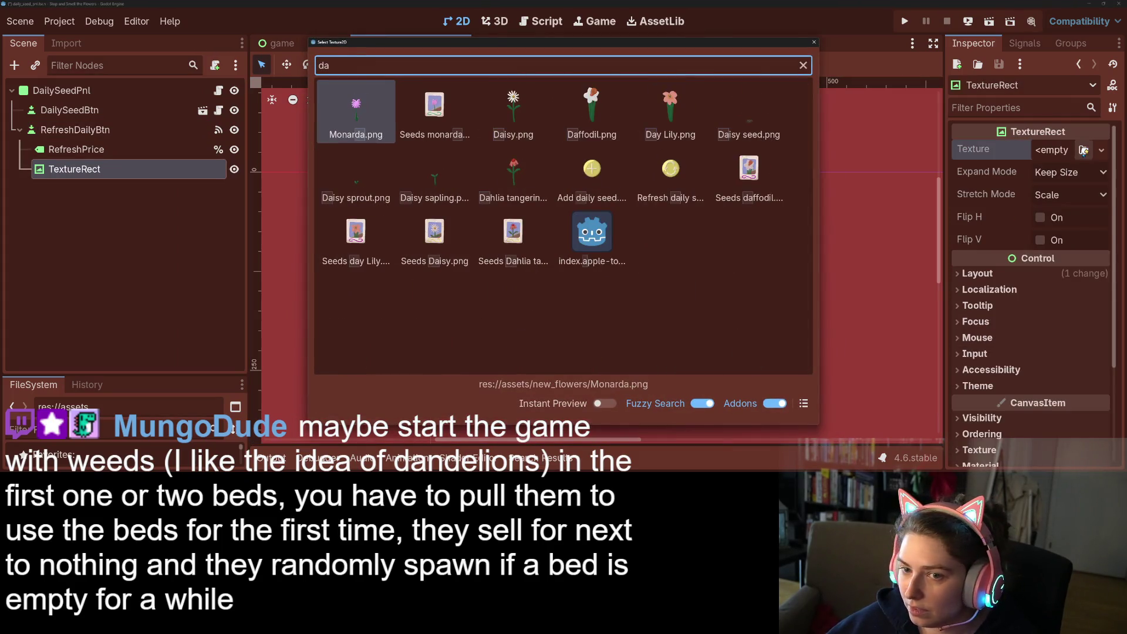
double_click(452, 248)
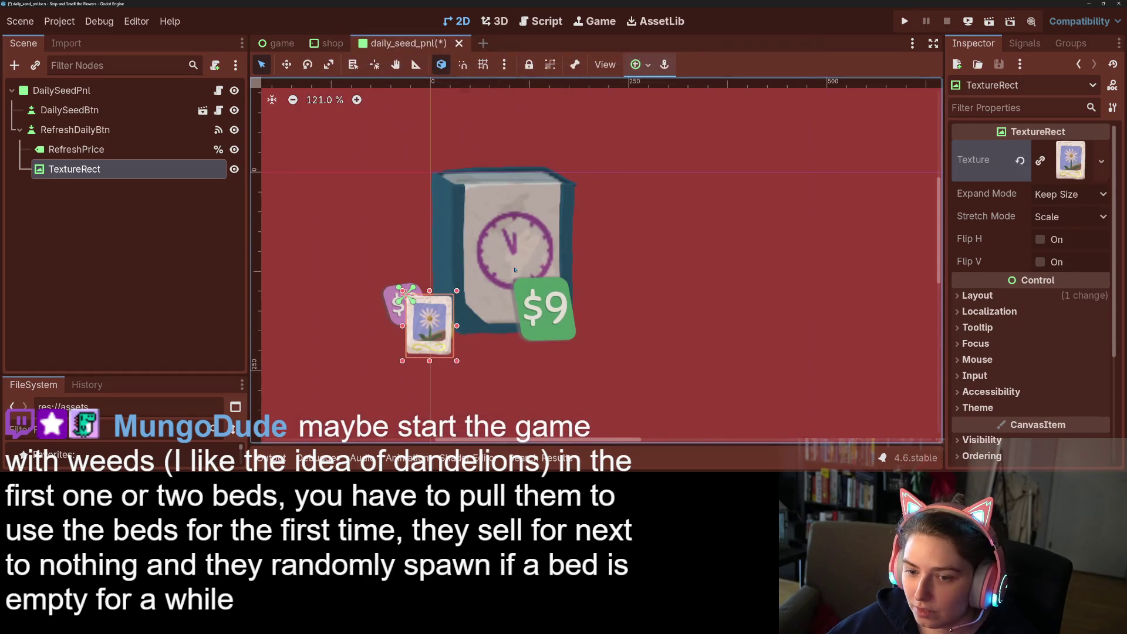
Set the TextureRect's Z Index to -1 and its Mouse Filter to Ignore.
scroll(1011, 371, down, 3)
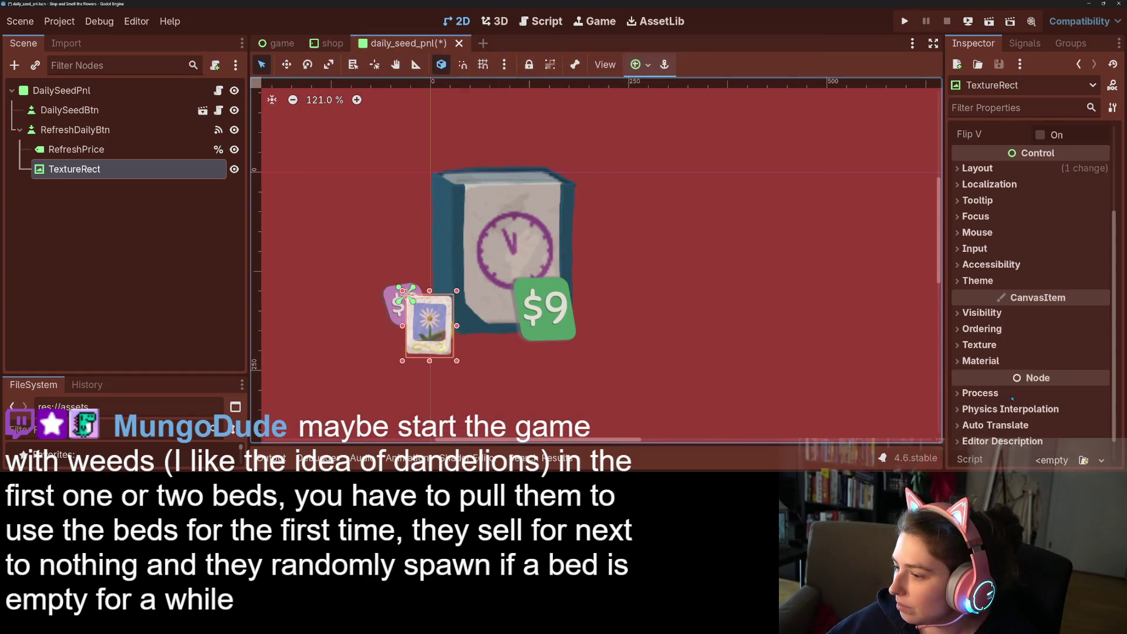
click(981, 329)
click(1064, 343)
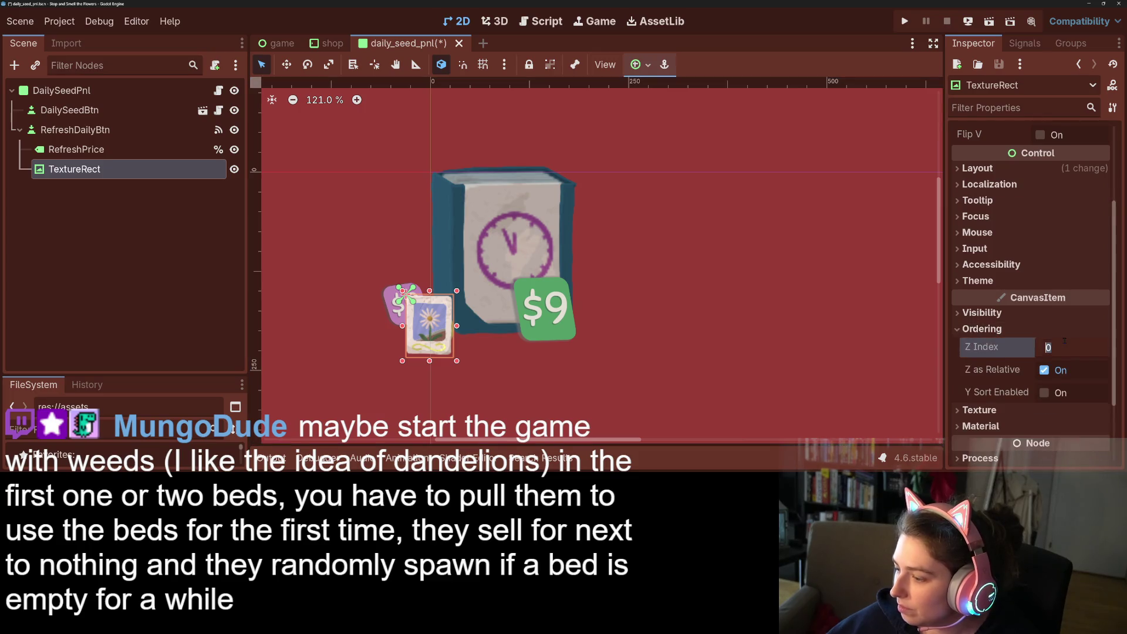
text(-1)
key(Return)
click(1000, 233)
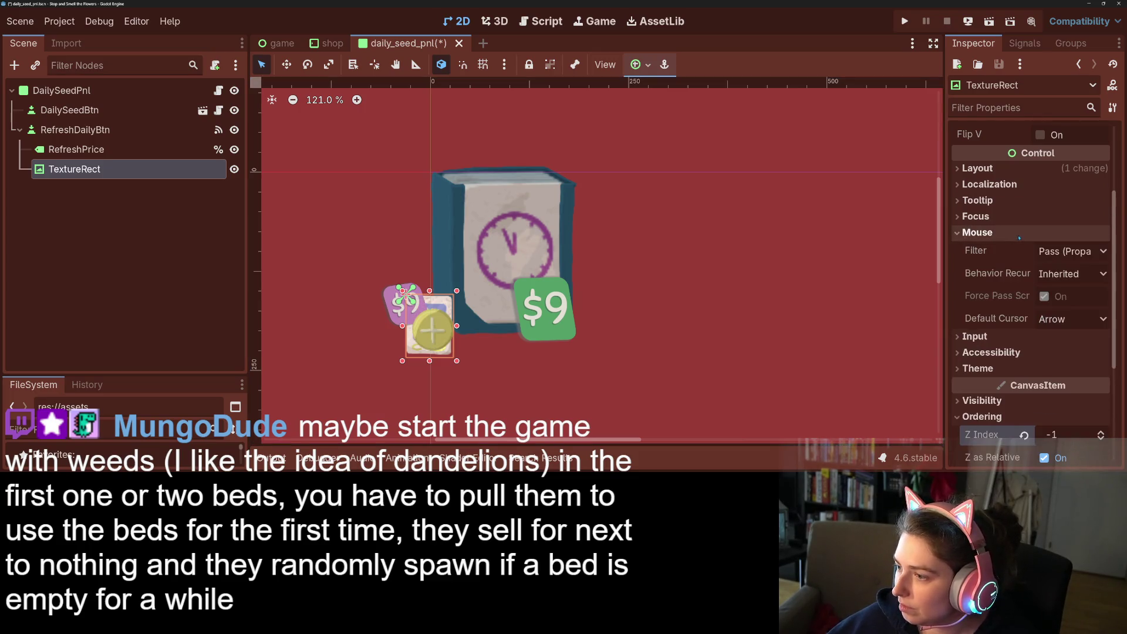
click(1057, 252)
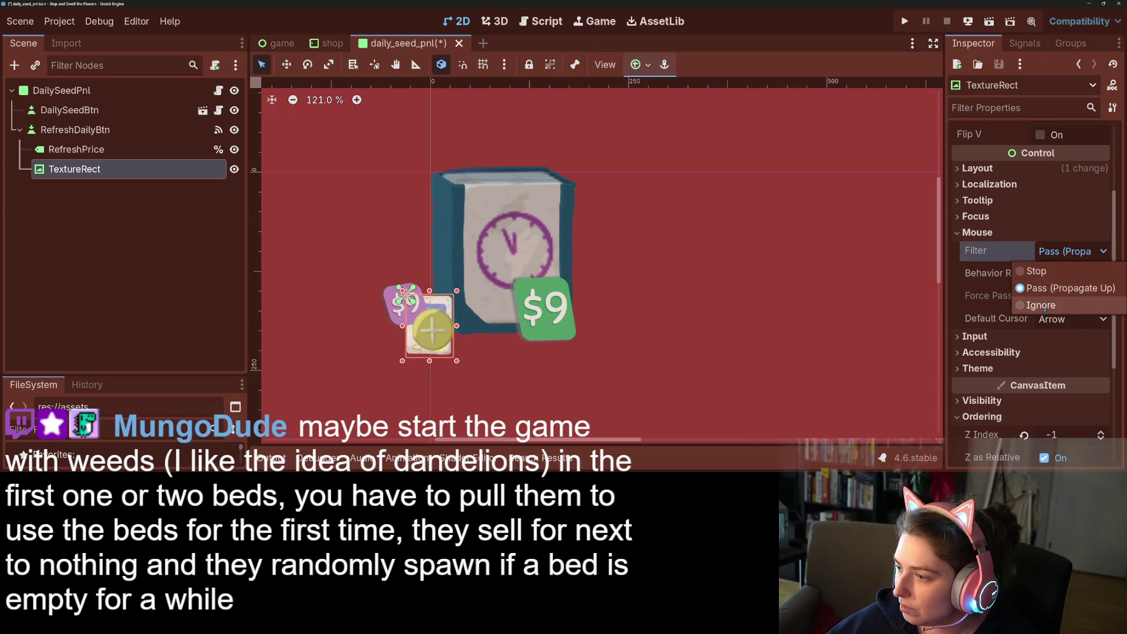
click(1025, 305)
Move the seed card up-right of the coin and save the daily seed panel scene.
mouse_move(444, 352)
mouse_down()
mouse_move(411, 318)
mouse_move(399, 336)
mouse_move(458, 325)
mouse_move(436, 295)
mouse_up()
click(512, 376)
click(444, 295)
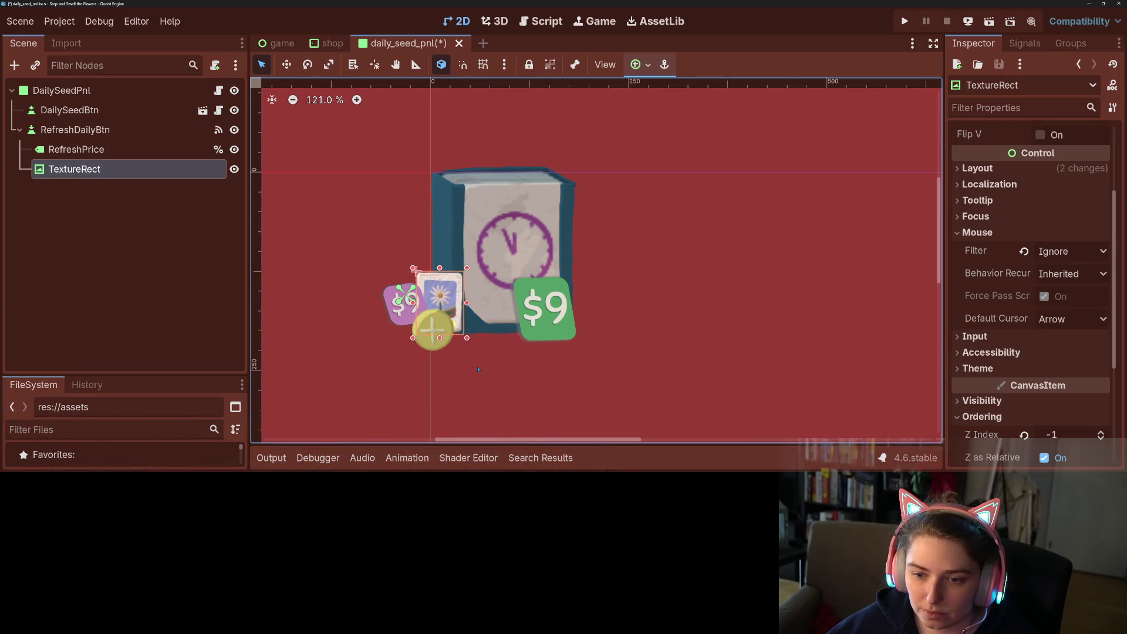
click(479, 374)
key(ctrl+s)
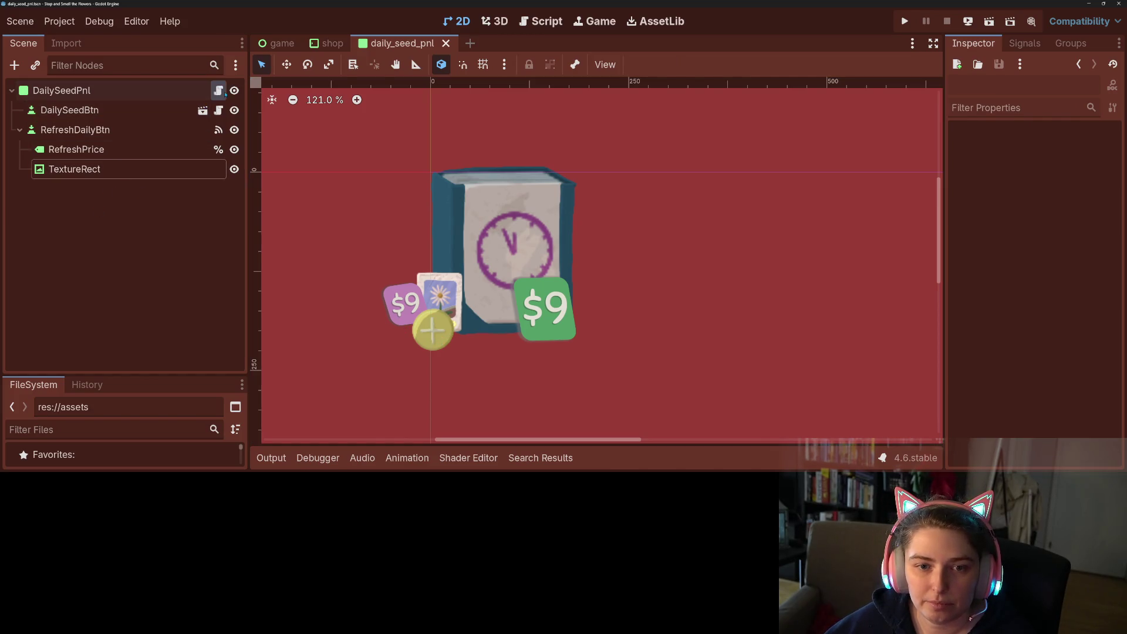
Open the DailySeedPnl script, then open shop_button.gd and scroll through its code.
click(218, 91)
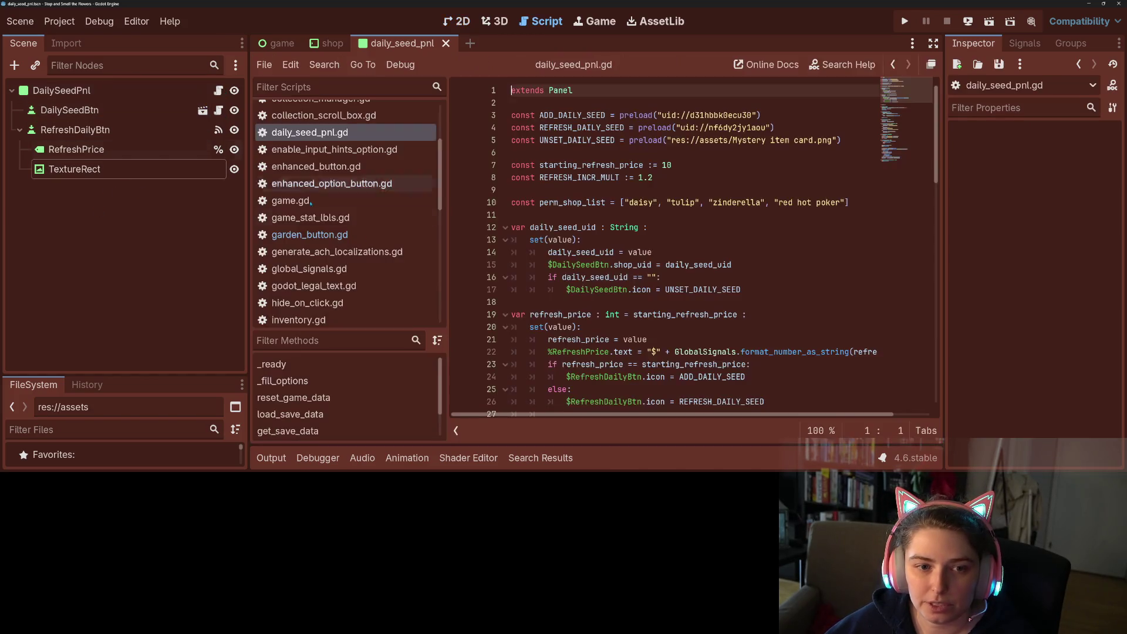
click(218, 110)
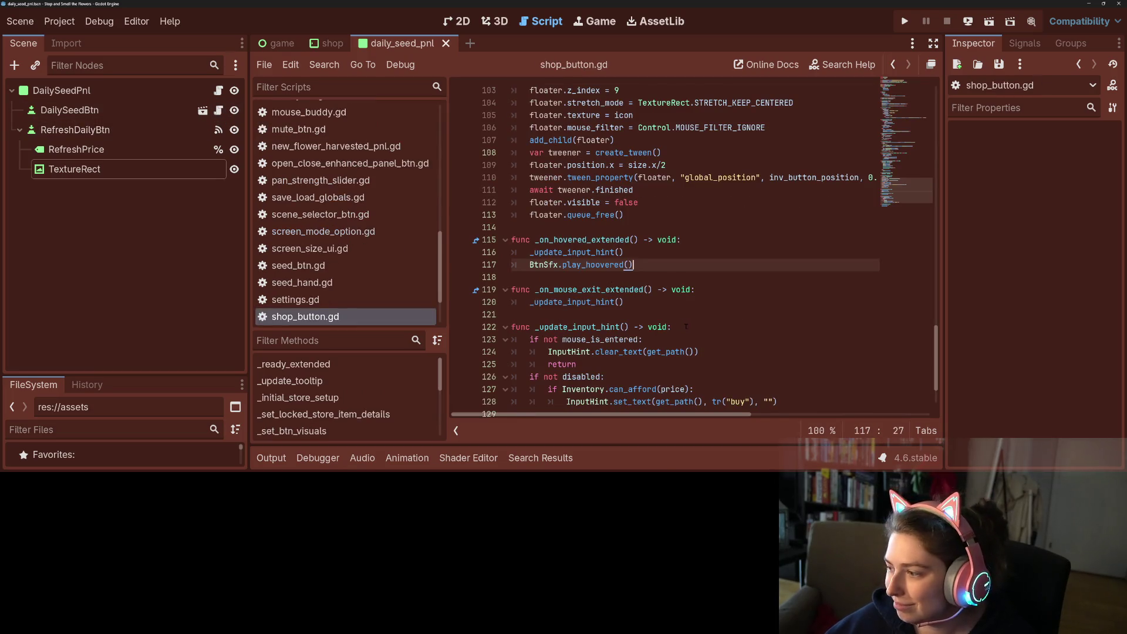
mouse_move(681, 357)
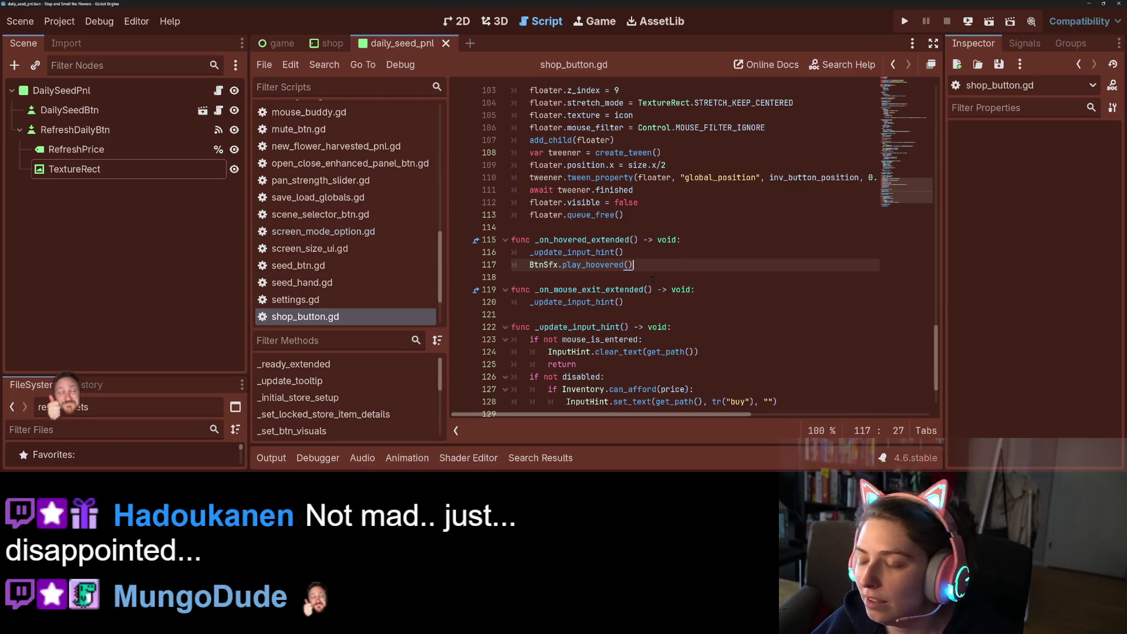
scroll(647, 285, up, 4)
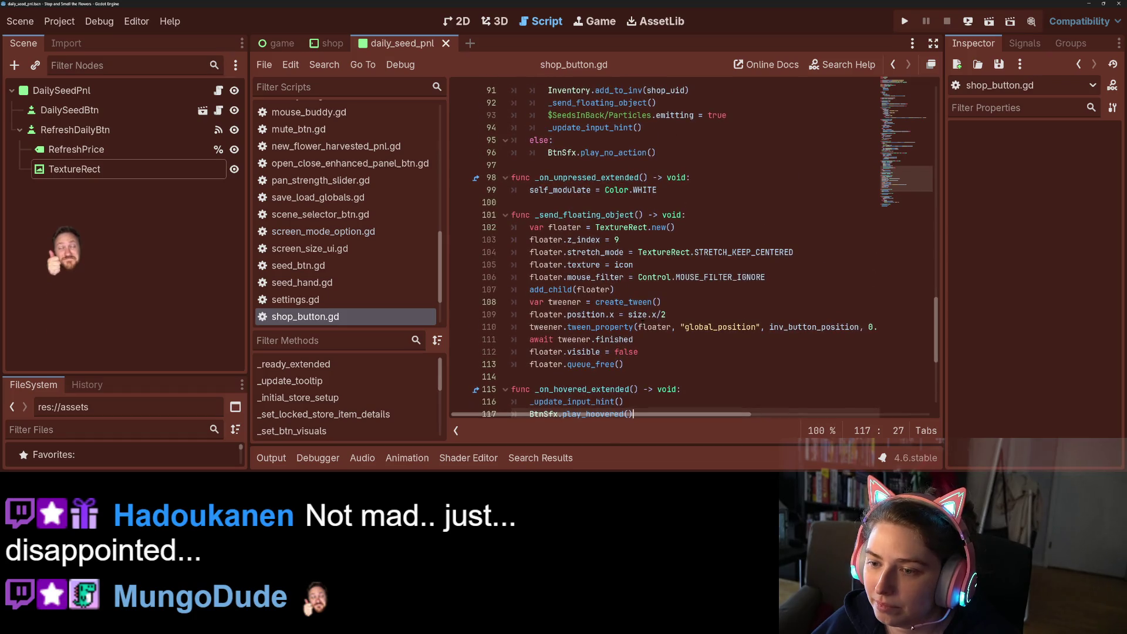
scroll(642, 320, down, 3)
scroll(642, 325, up, 9)
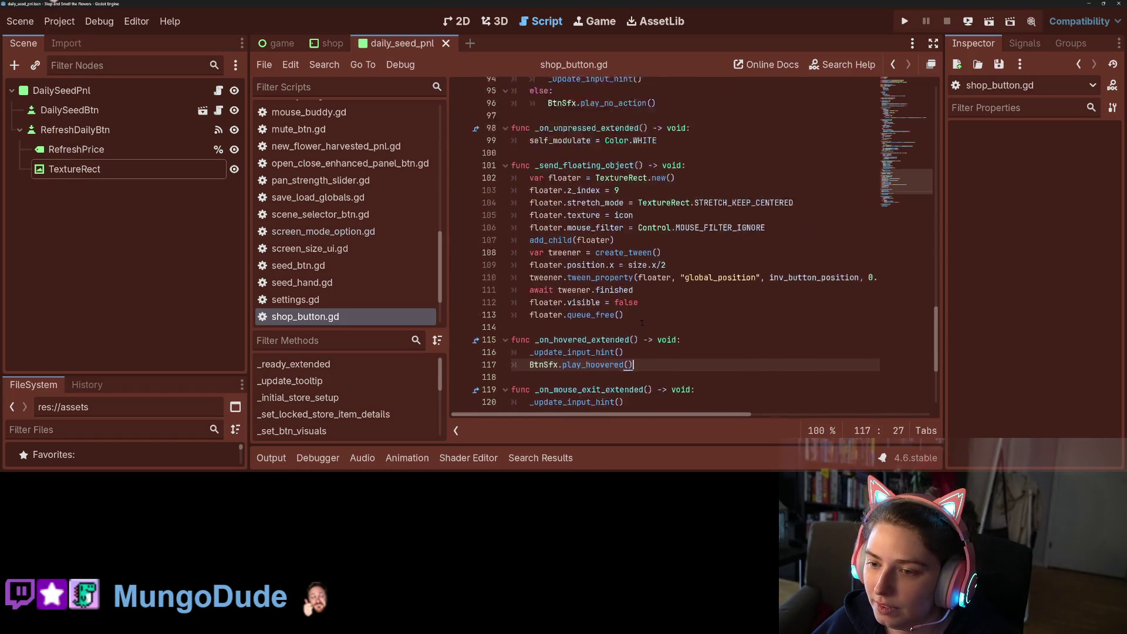
scroll(644, 308, up, 14)
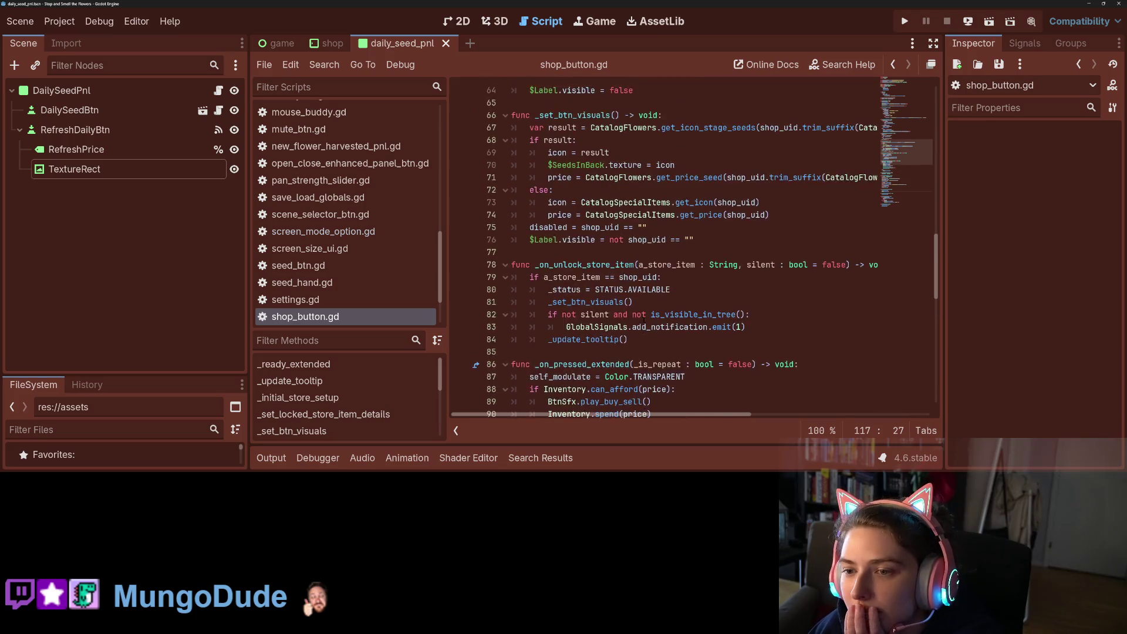
scroll(644, 308, up, 9)
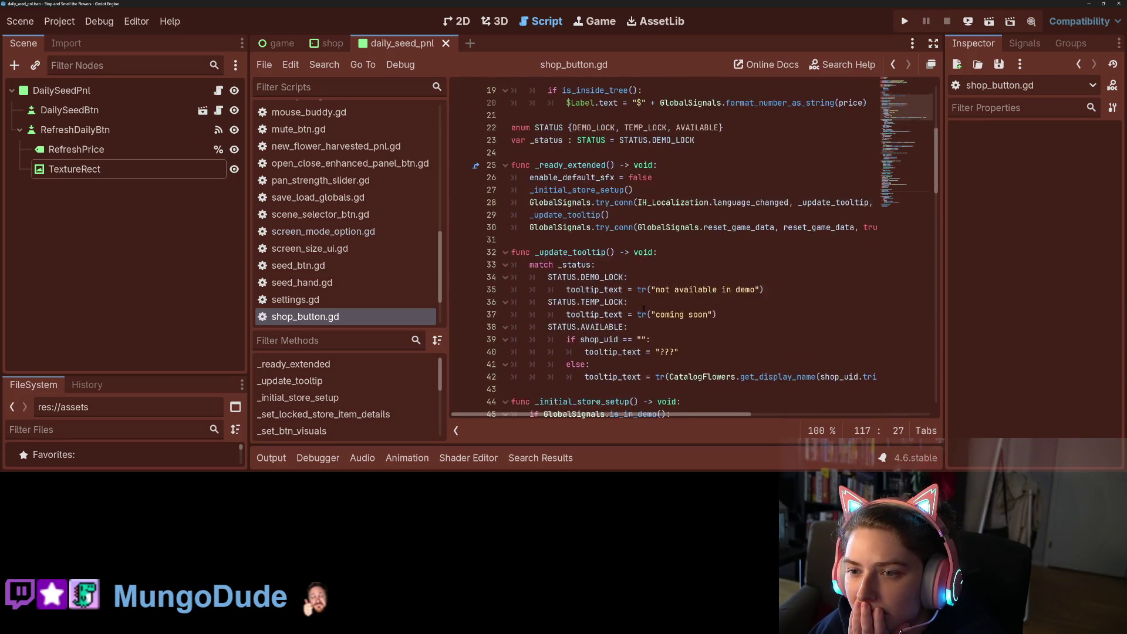
scroll(695, 249, down, 4)
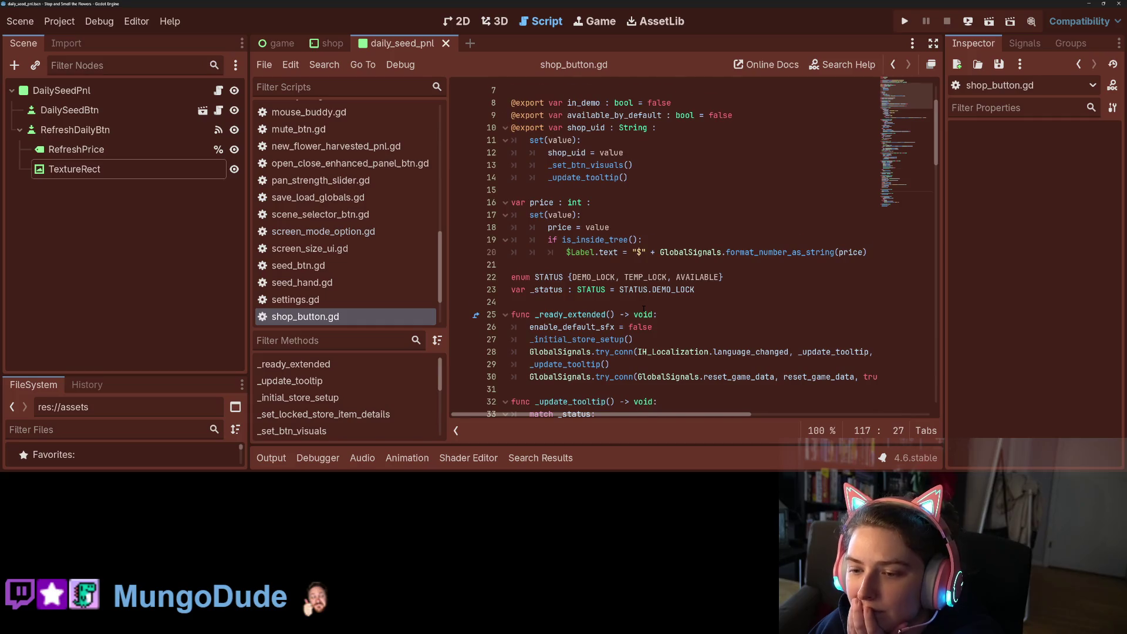
Check the _update_tooltip call and enable_default_sfx = false line, then return to daily_seed_pnl.gd.
click(605, 252)
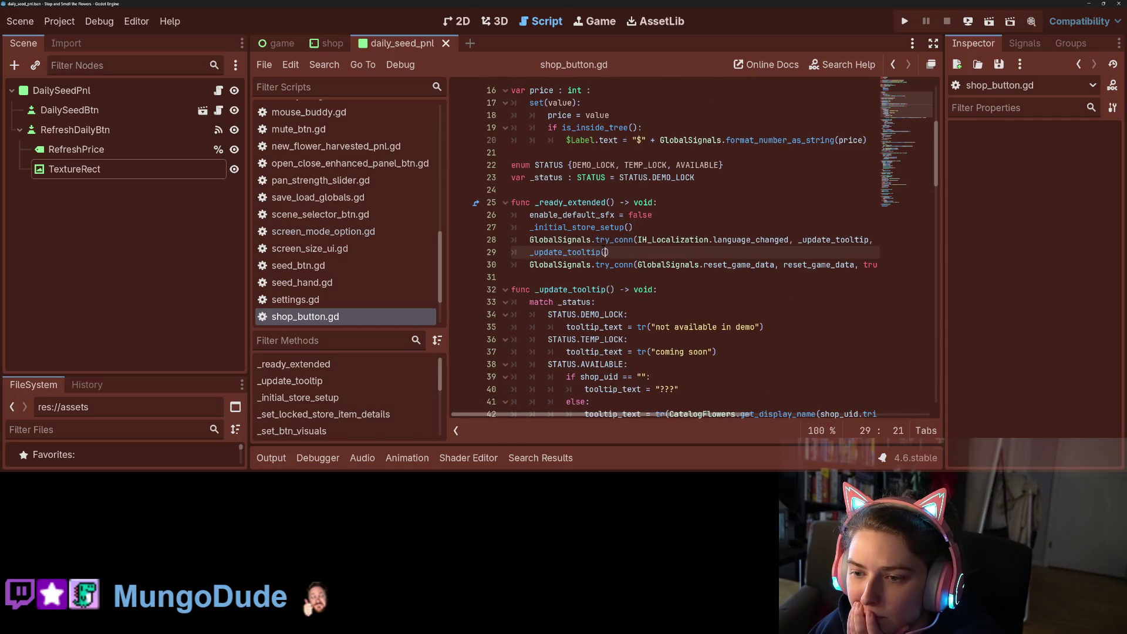
click(653, 228)
click(666, 217)
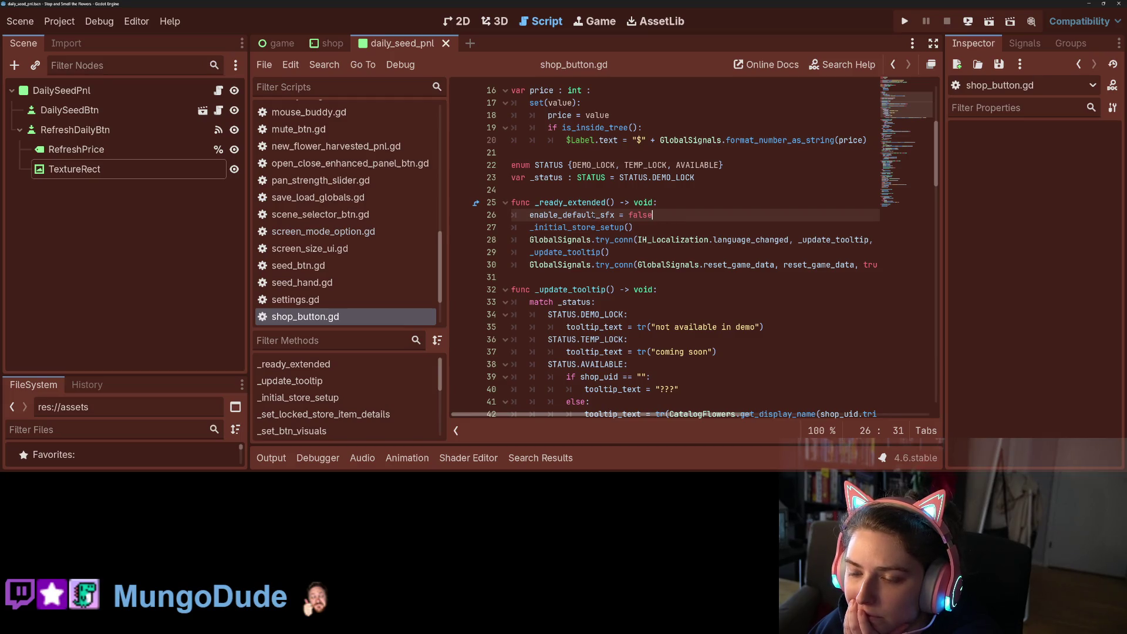
mouse_move(593, 215)
click(630, 251)
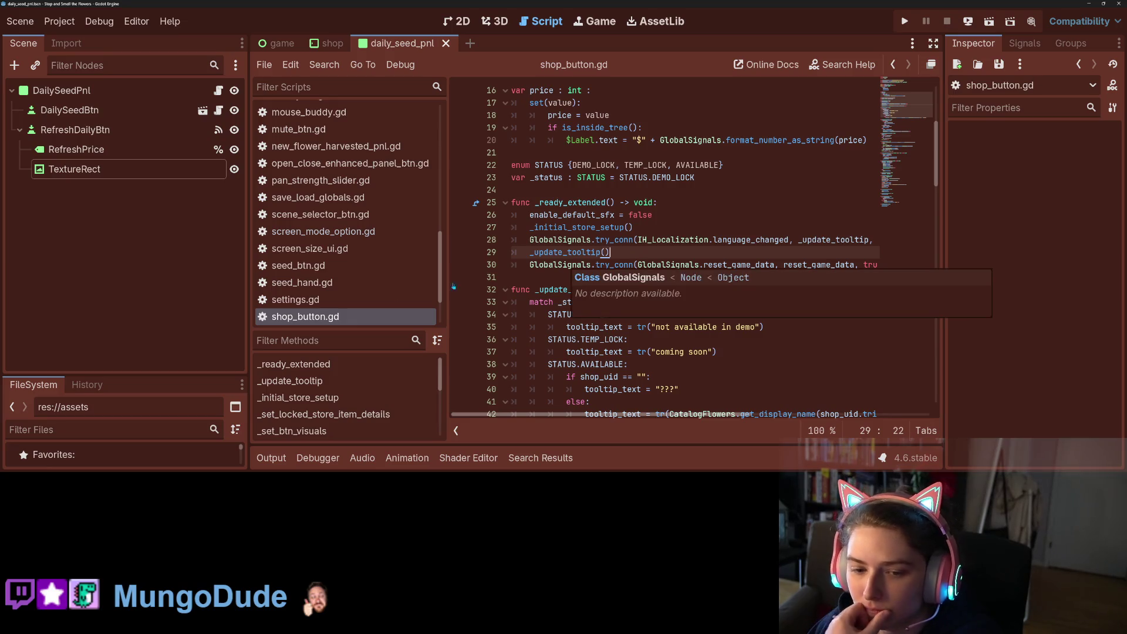
click(217, 91)
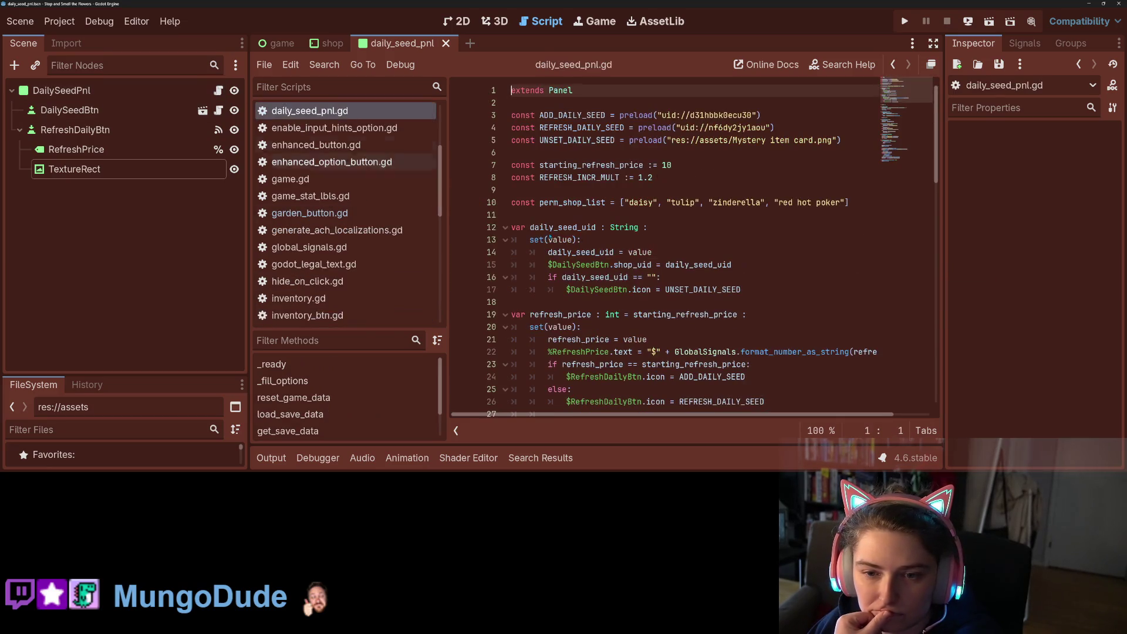
Scroll daily_seed_pnl.gd past _fill_options and reset_game_data down to refresh_daily_seed.
scroll(636, 315, down, 5)
scroll(636, 315, down, 4)
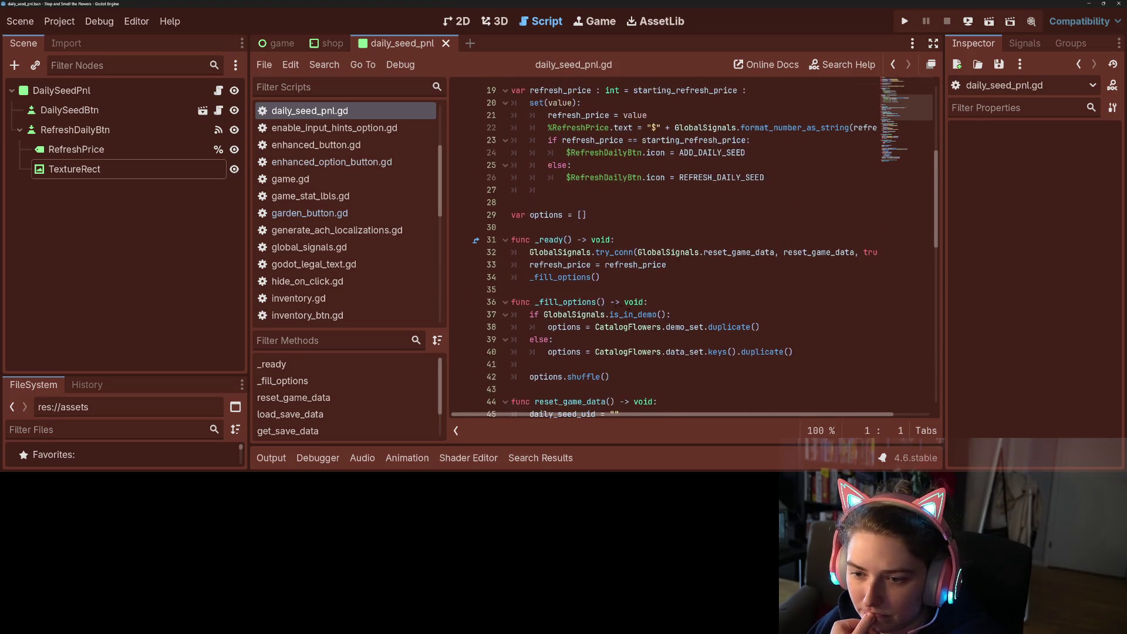
click(578, 190)
scroll(605, 273, down, 2)
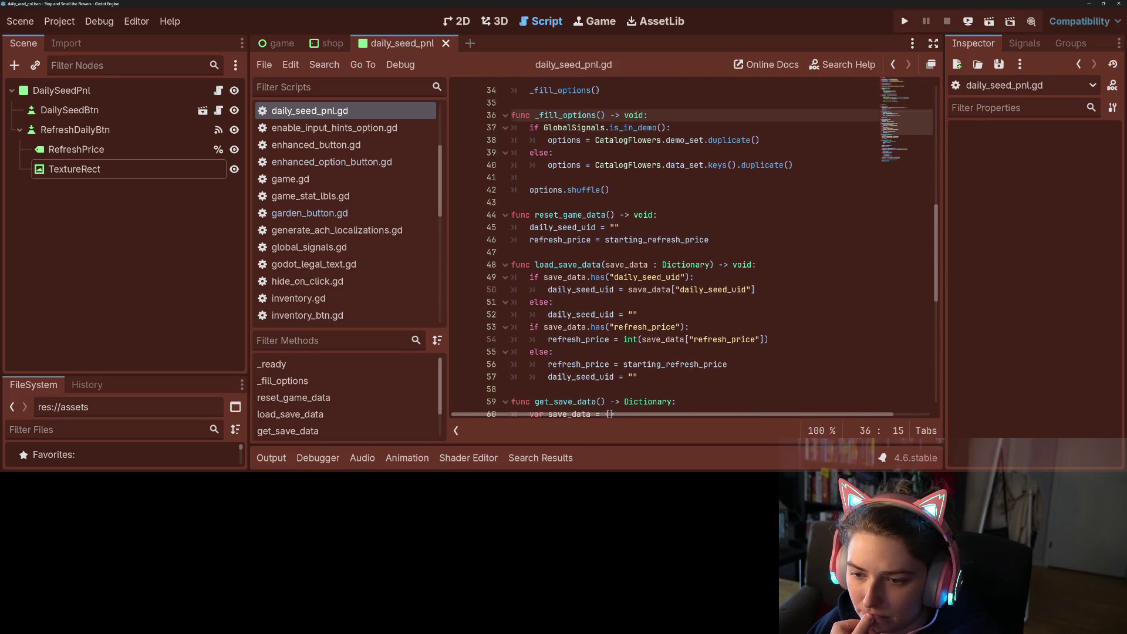
double_click(581, 215)
scroll(585, 275, down, 6)
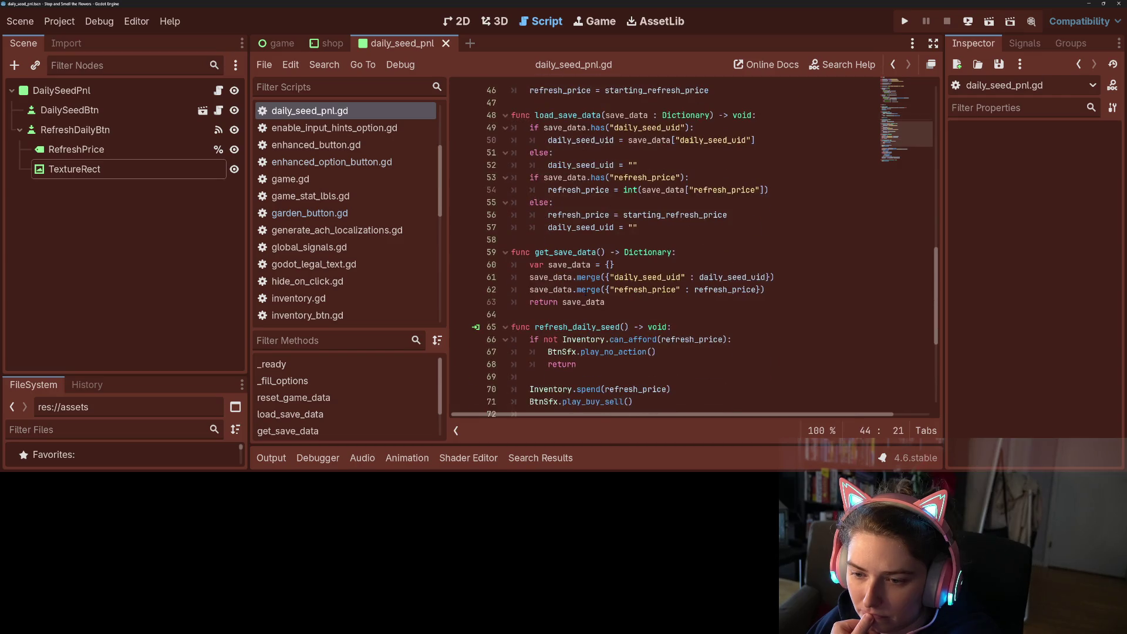
scroll(586, 292, down, 3)
double_click(581, 139)
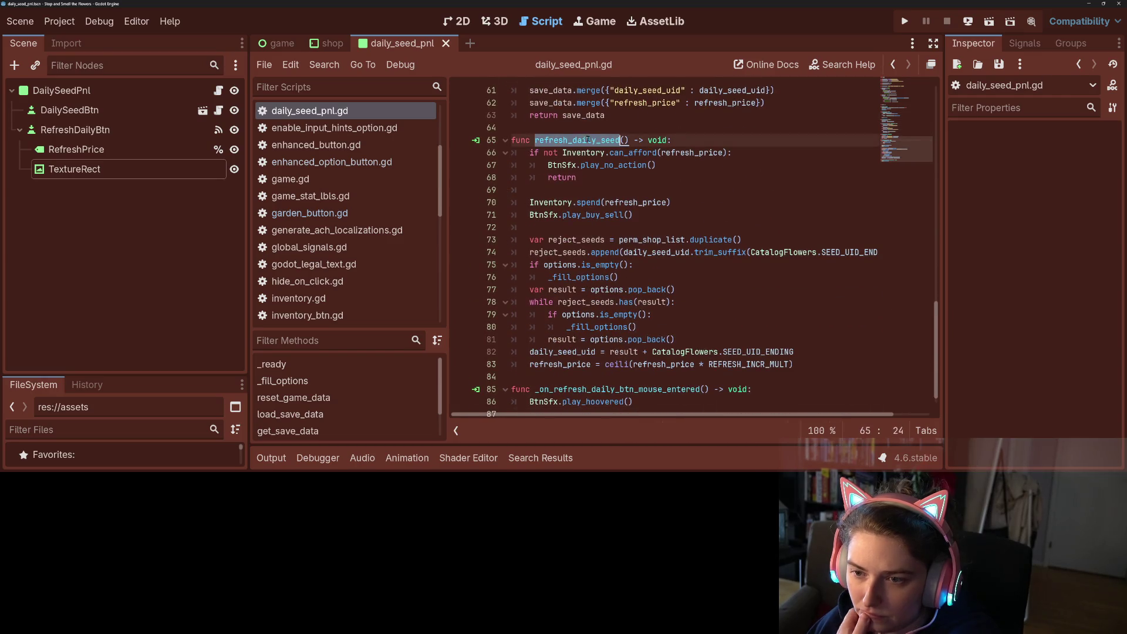
Insert a blank line after spend(refresh_price), before the play_buy_sell sound call.
click(594, 191)
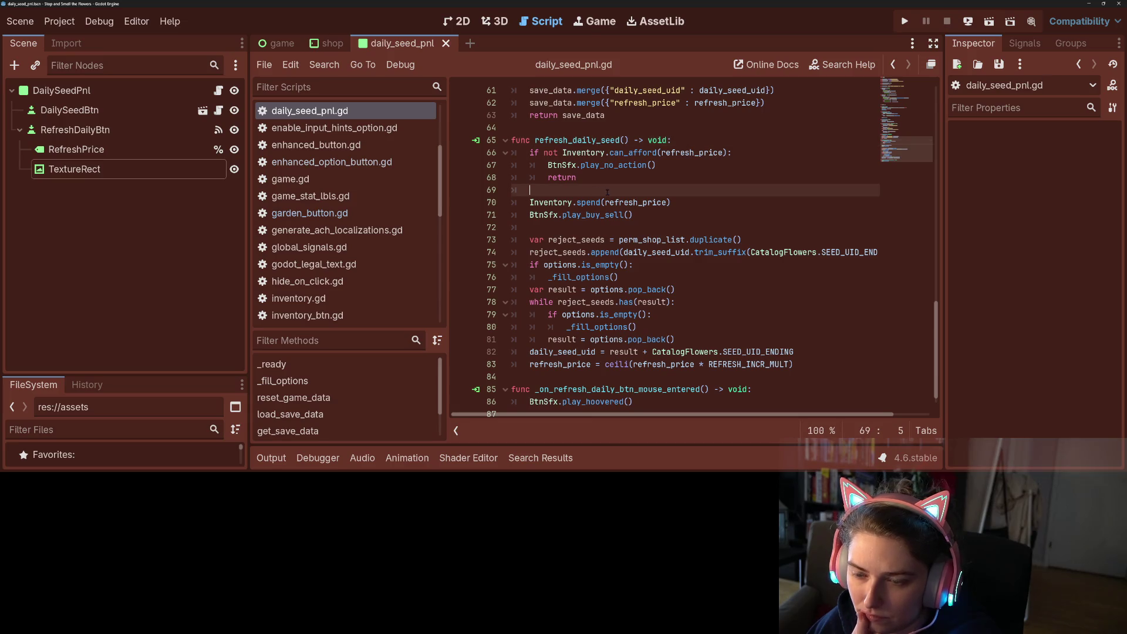
click(687, 204)
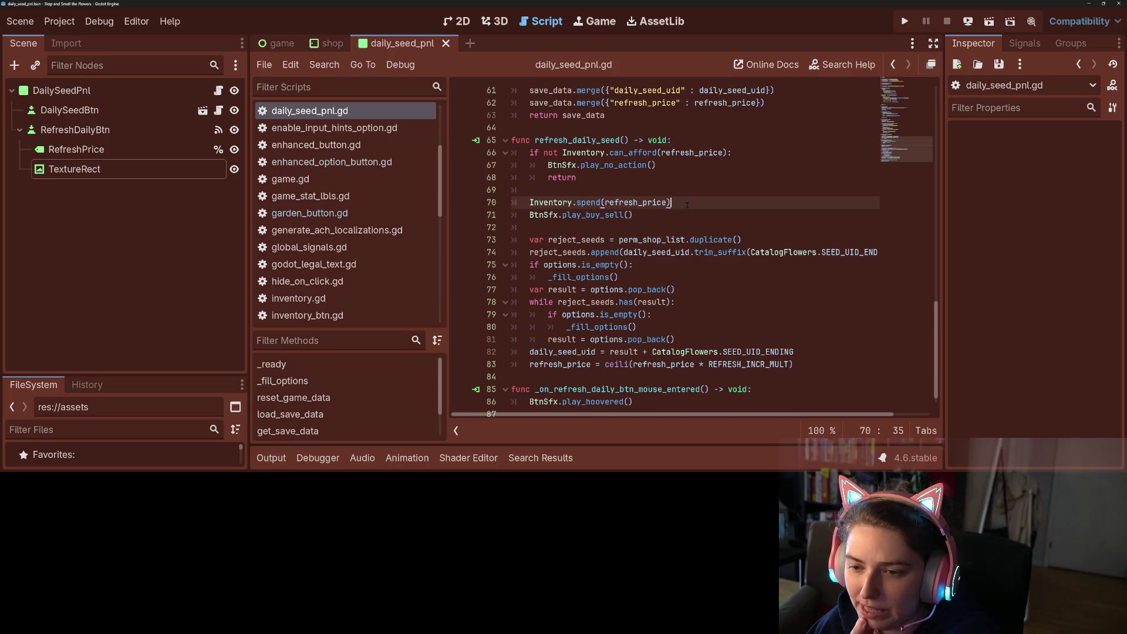
click(677, 215)
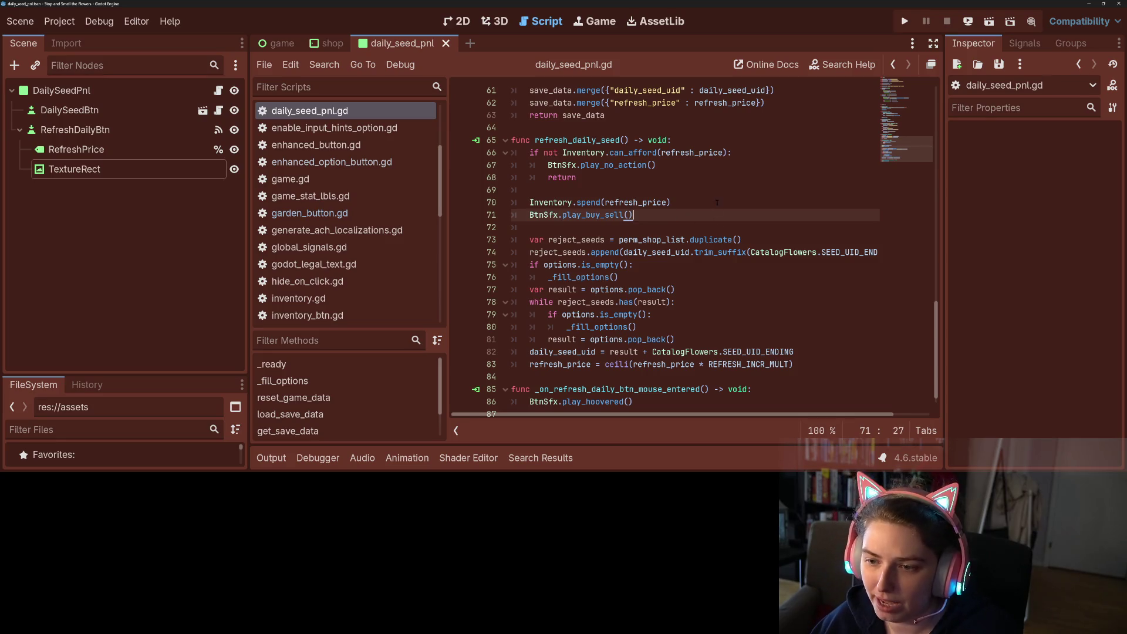
key(Up)
key(End)
key(Return)
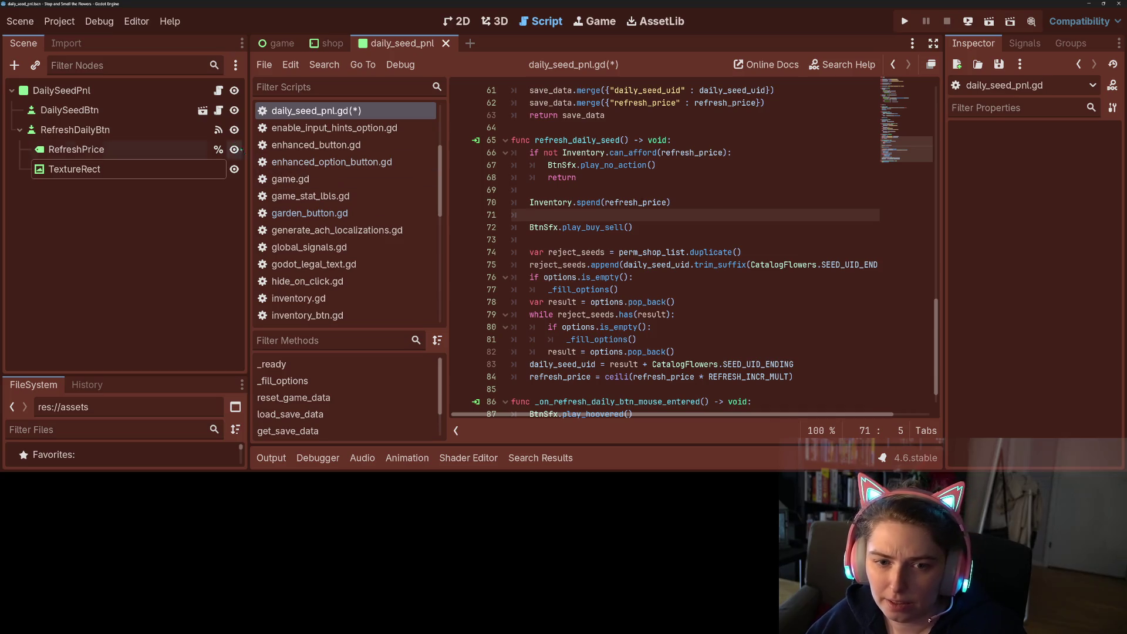
Switch to shop_button.gd and scroll down toward _on_pressed_extended.
click(219, 109)
click(529, 277)
scroll(693, 249, down, 5)
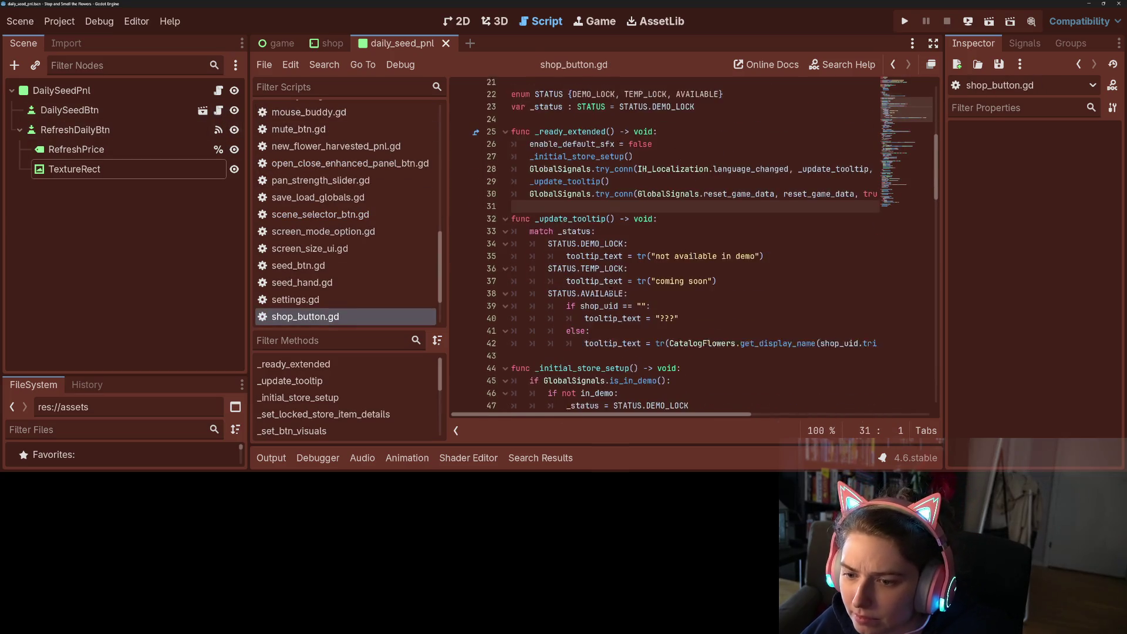
scroll(612, 288, down, 6)
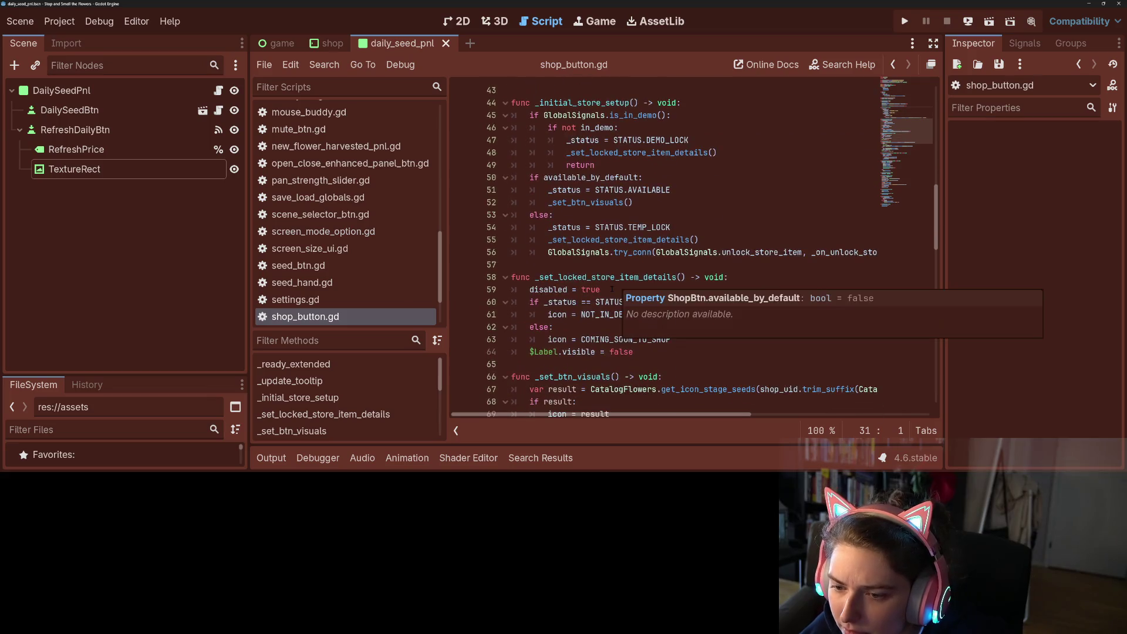
scroll(612, 288, down, 6)
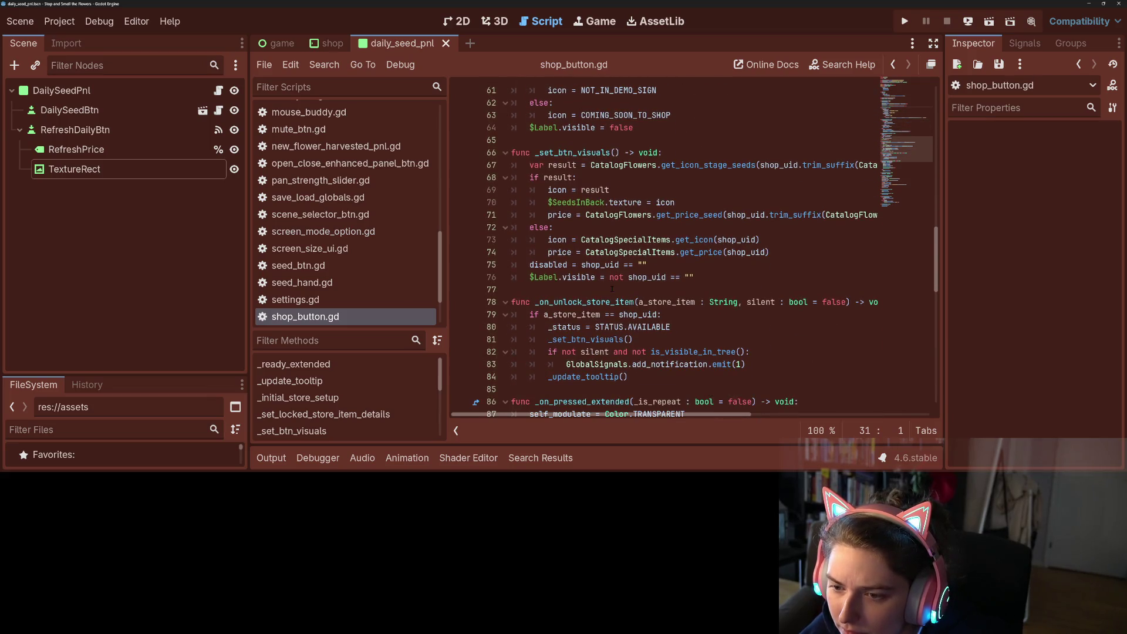
scroll(586, 281, down, 3)
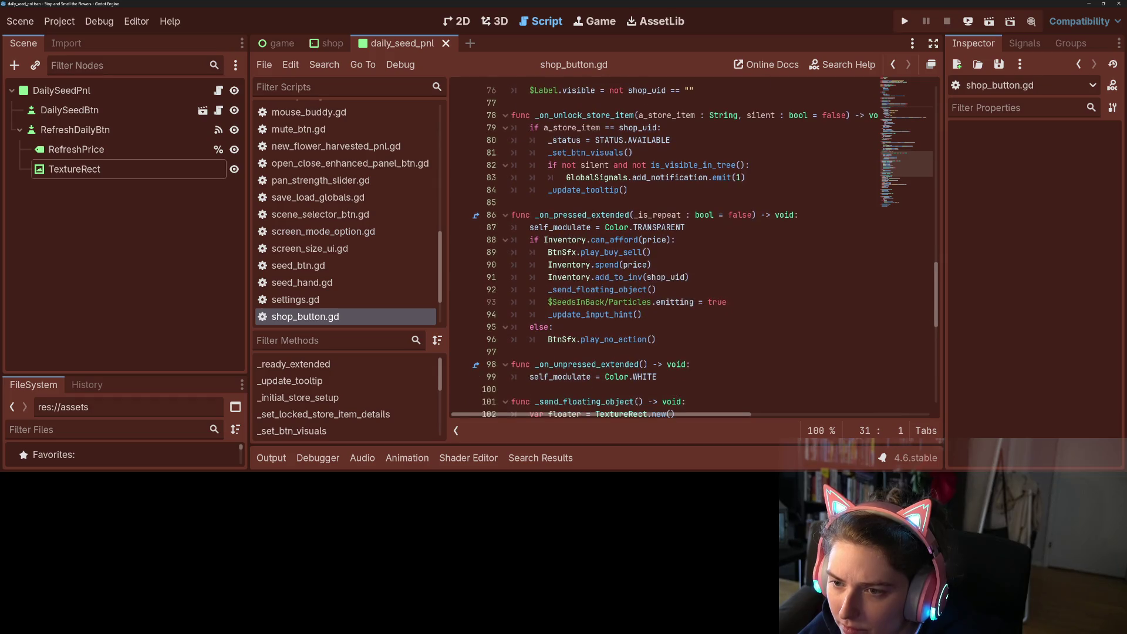
Scroll up and down through shop_button.gd to review its purchase code.
scroll(586, 281, down, 5)
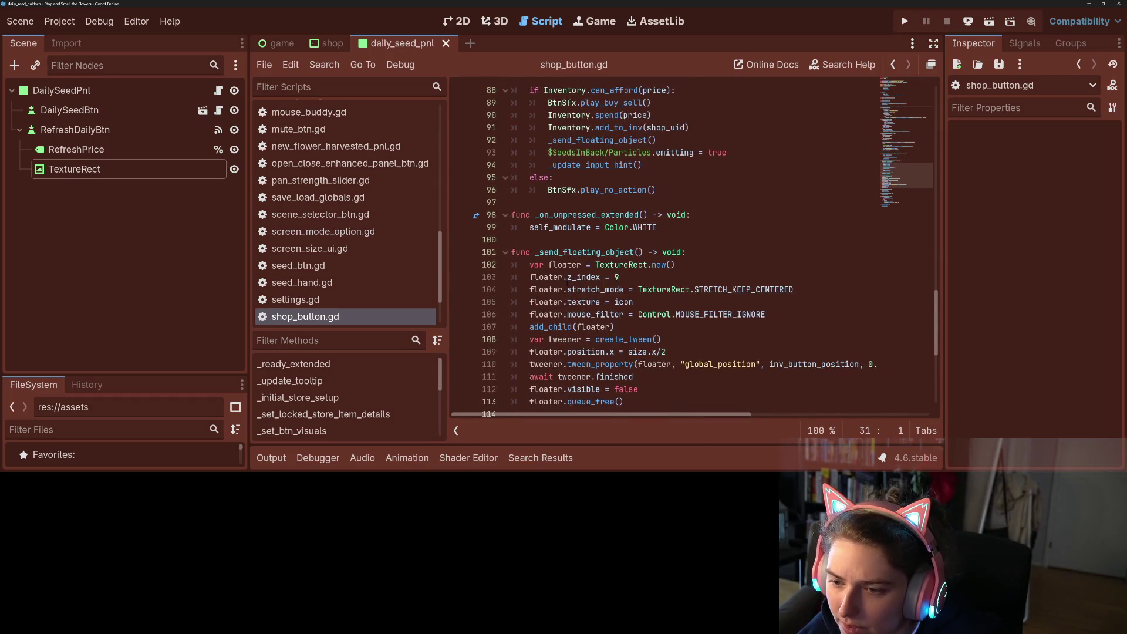
scroll(586, 281, down, 4)
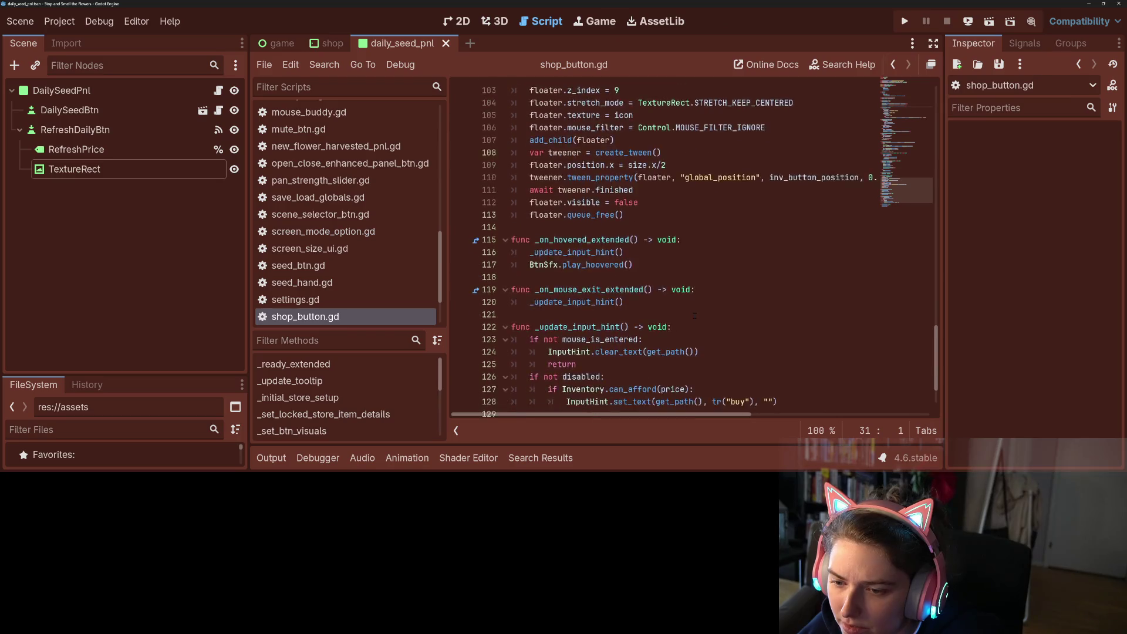
scroll(694, 316, down, 1)
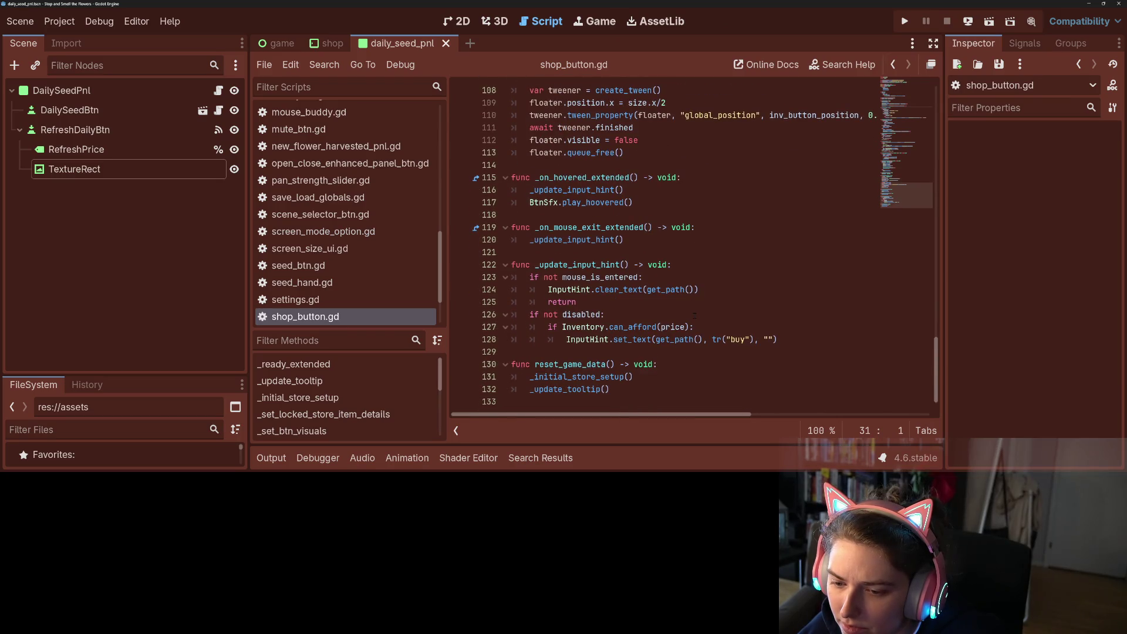
scroll(707, 329, up, 10)
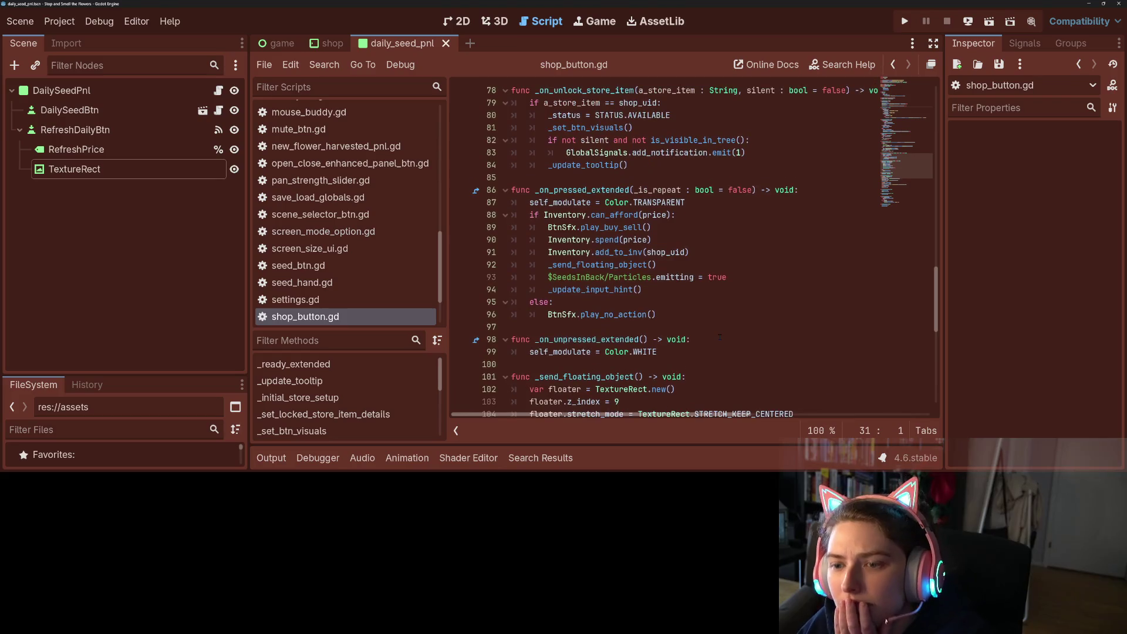
scroll(718, 331, up, 6)
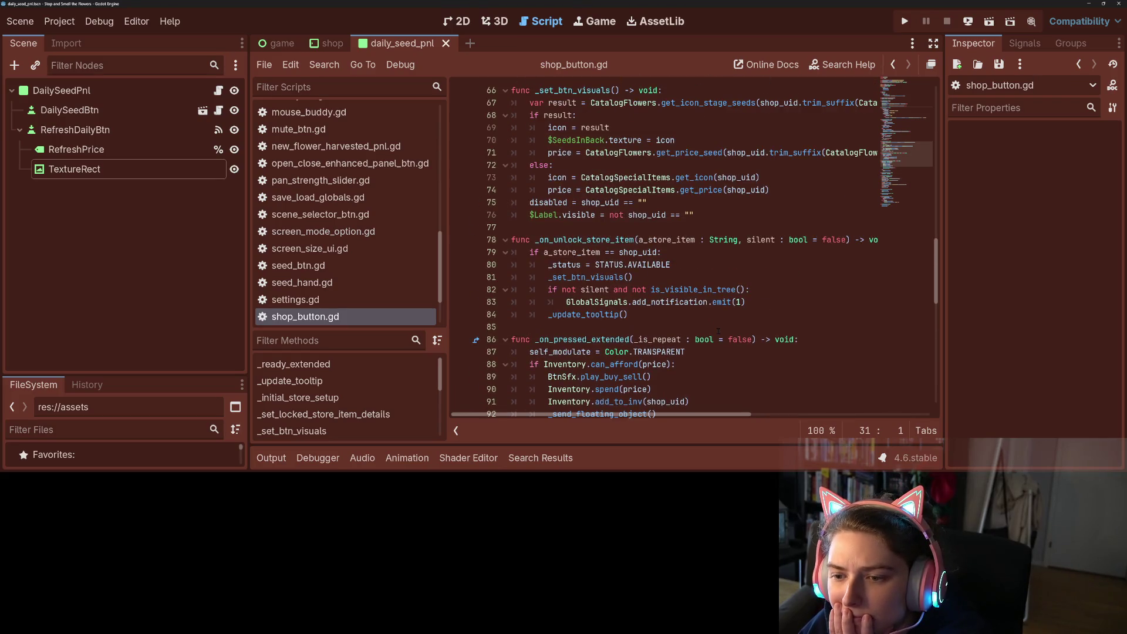
scroll(718, 331, up, 6)
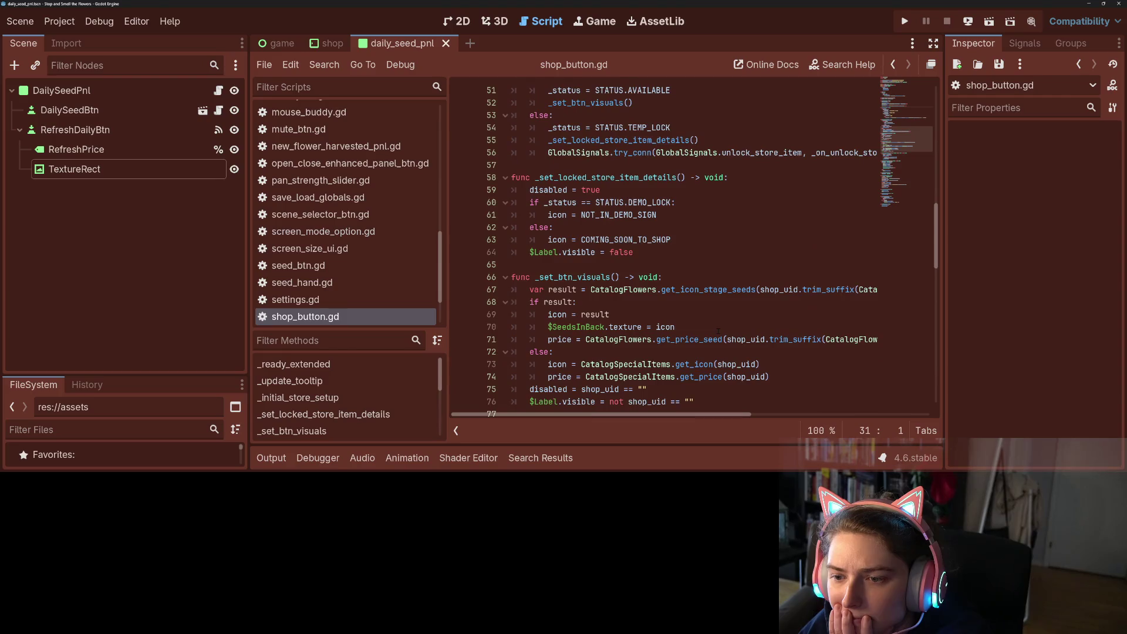
scroll(718, 332, up, 4)
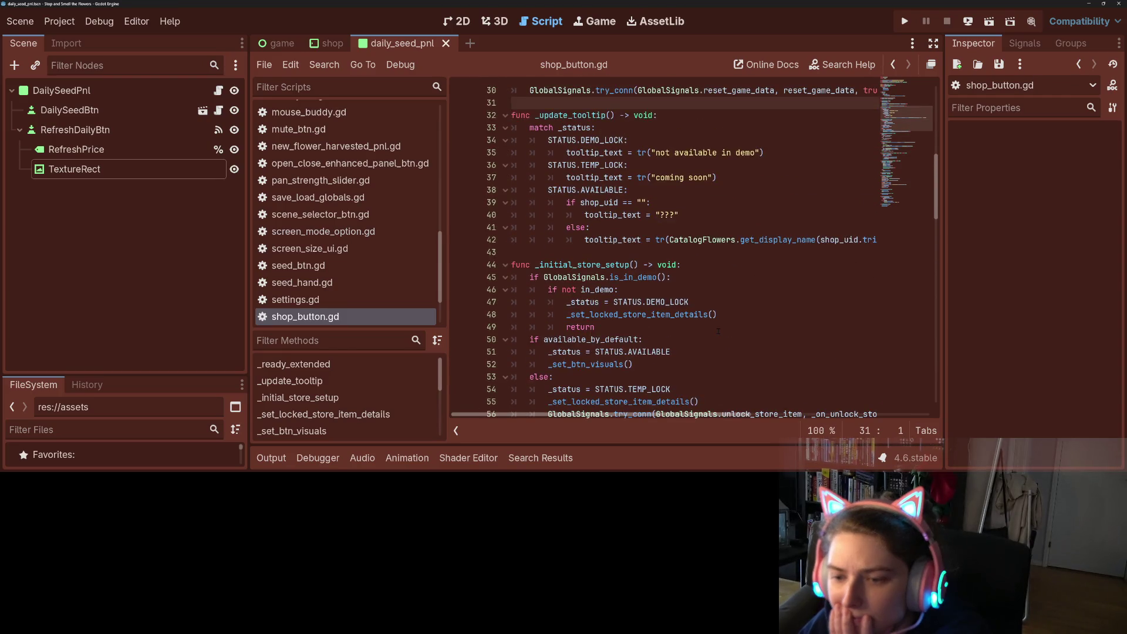
scroll(718, 332, up, 6)
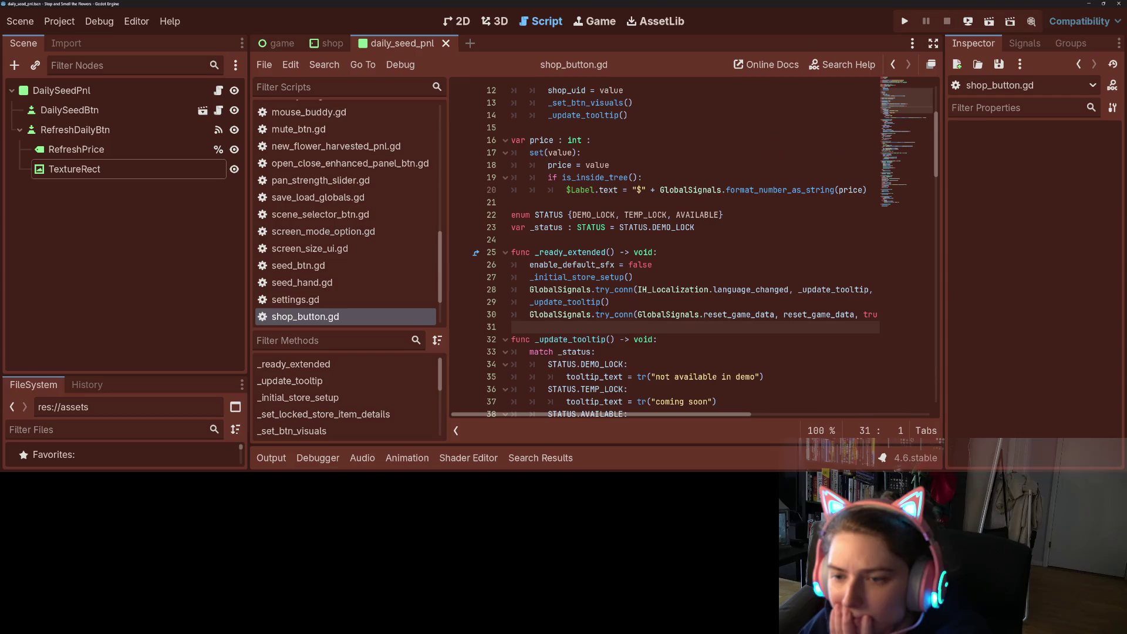
mouse_move(605, 314)
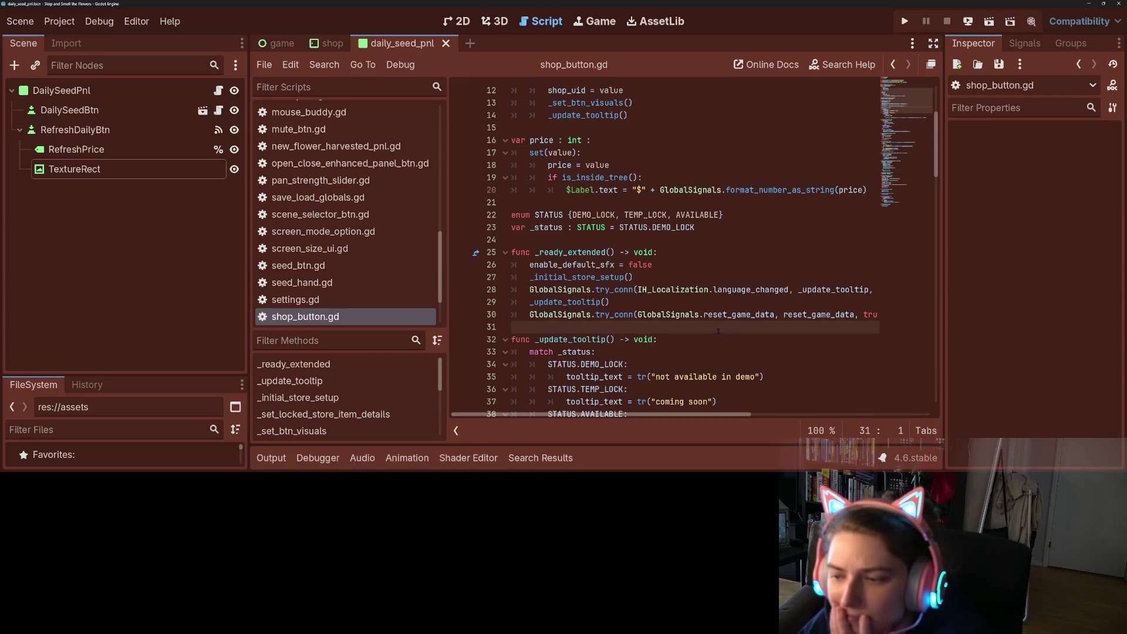
scroll(714, 352, up, 3)
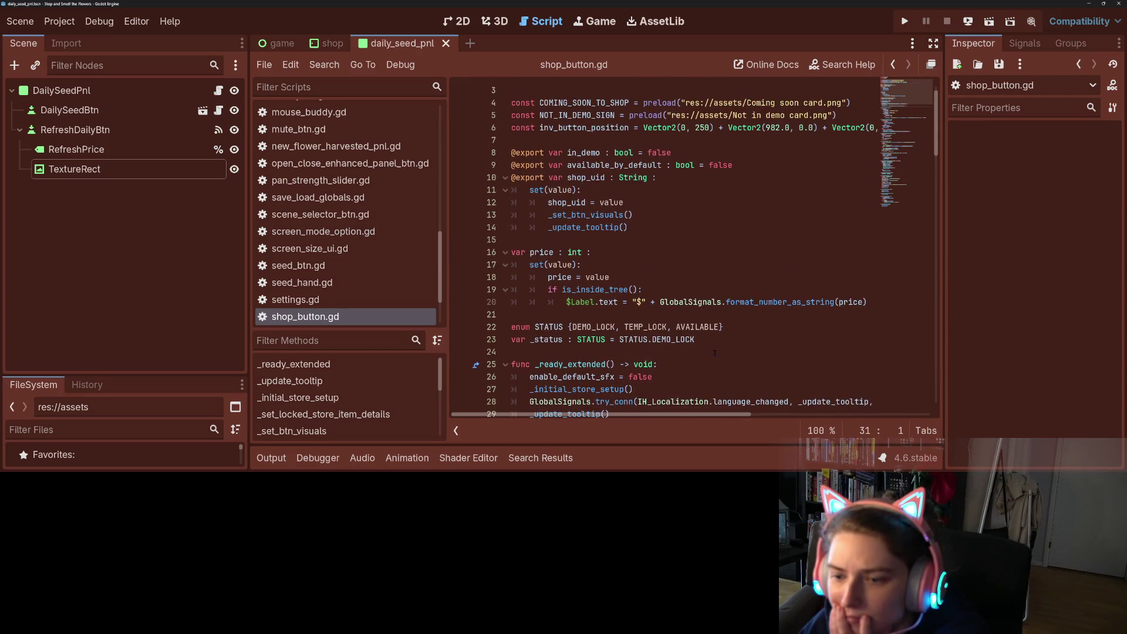
scroll(714, 352, down, 15)
scroll(706, 352, down, 8)
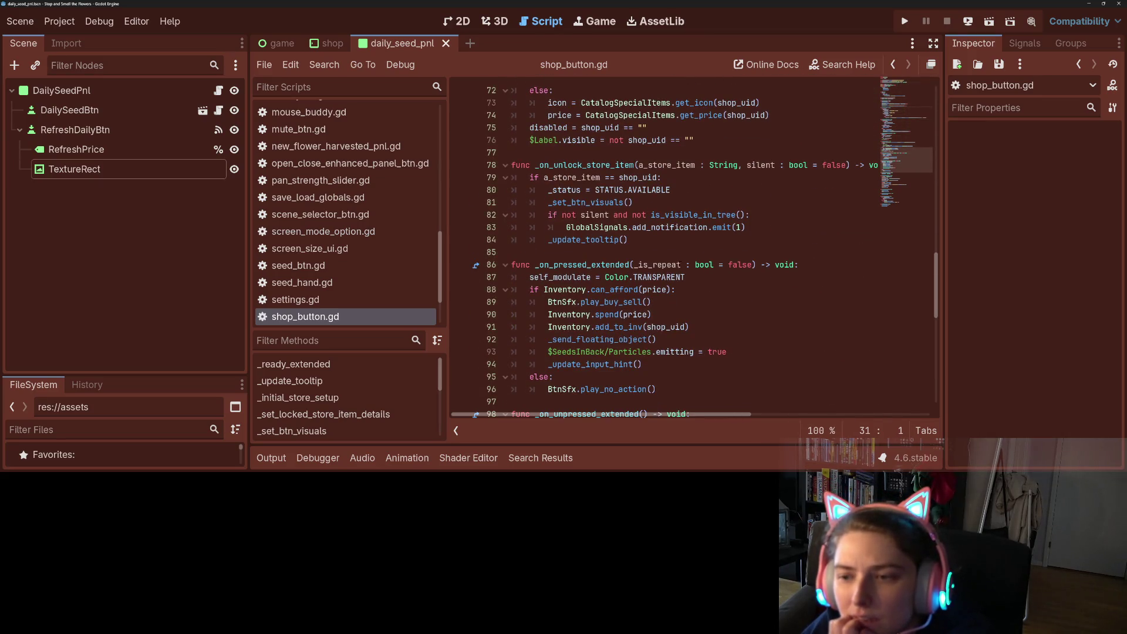
Inspect the can_afford, spend, add_to_inv and _send_floating_object calls on lines 88–92.
click(611, 277)
double_click(611, 289)
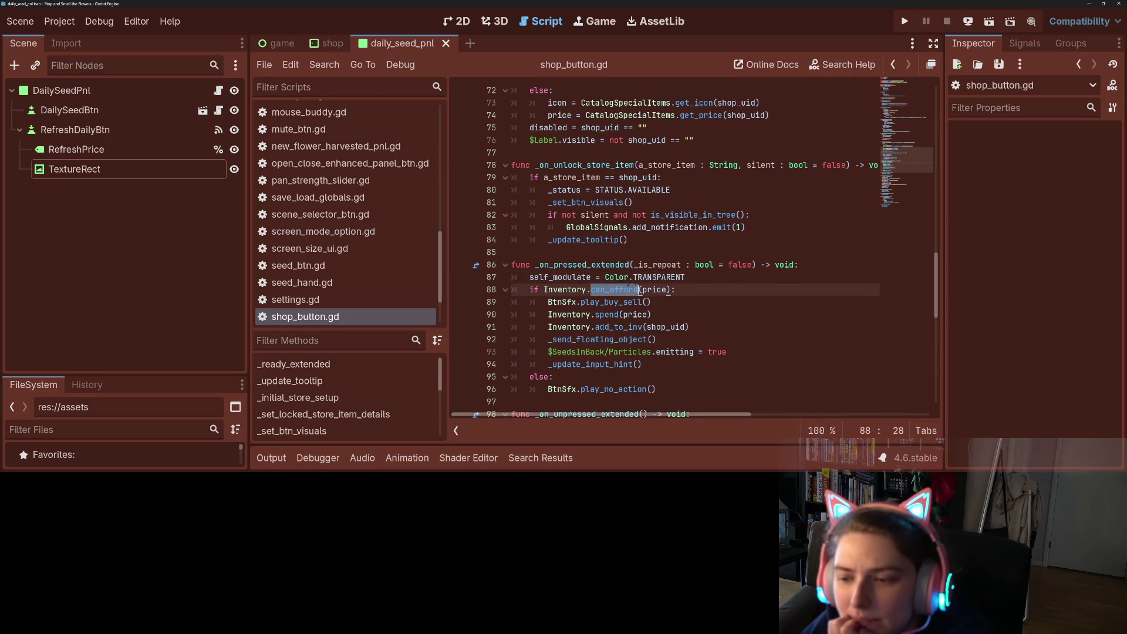
click(610, 302)
scroll(608, 294, down, 1)
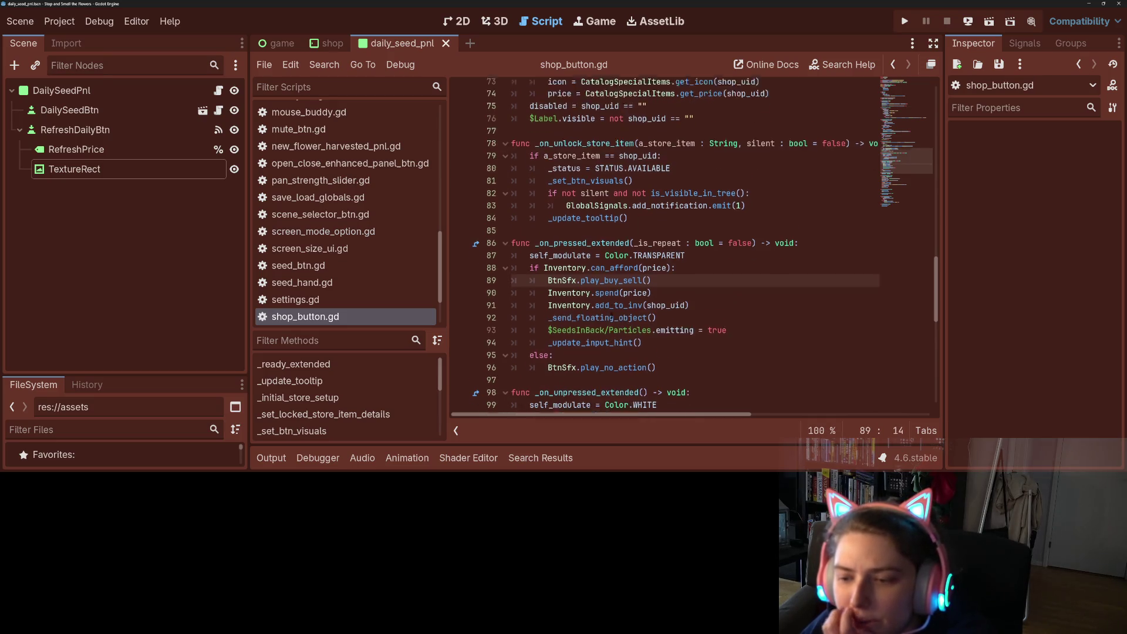
click(605, 277)
click(619, 290)
double_click(620, 289)
click(657, 290)
click(589, 301)
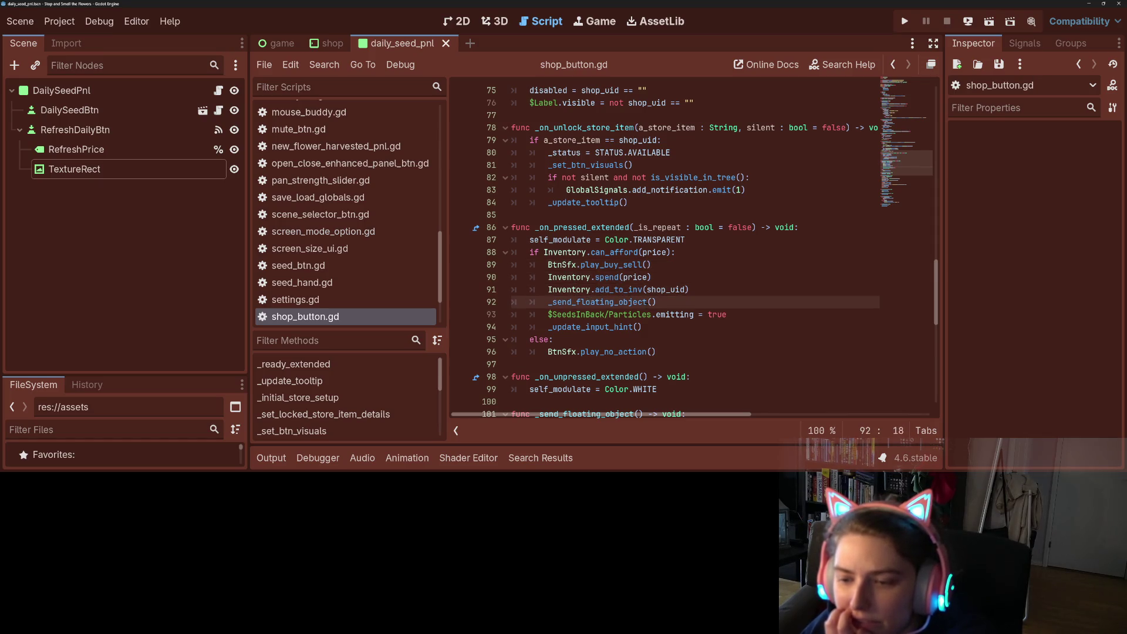
double_click(624, 302)
Select the whole _send_floating_object function, lines 101–113.
scroll(622, 304, down, 4)
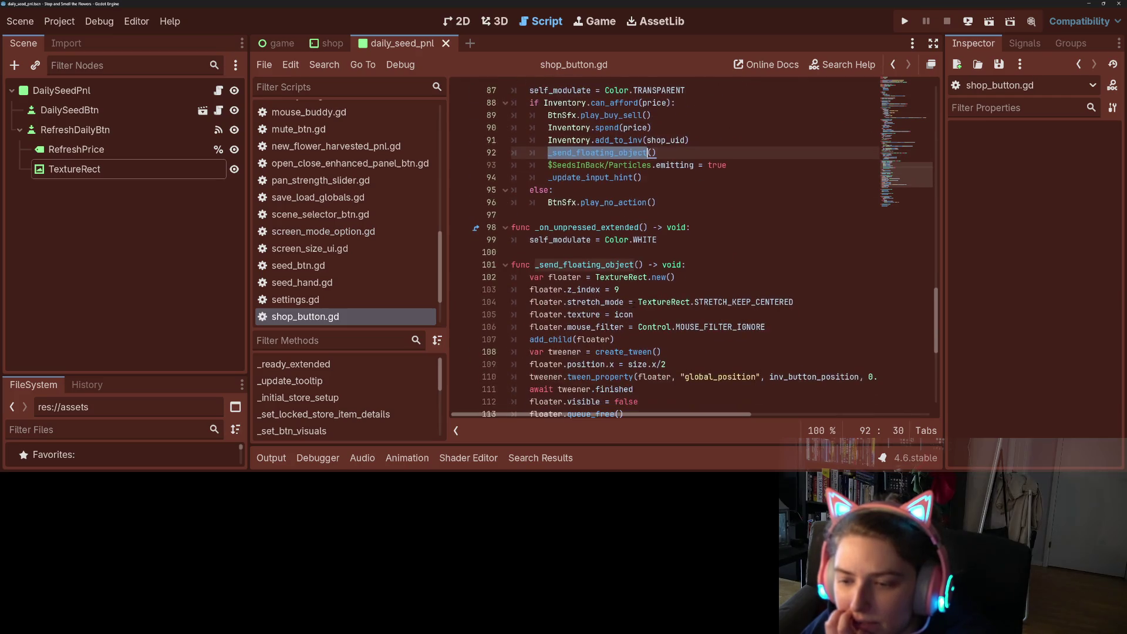
scroll(654, 303, down, 2)
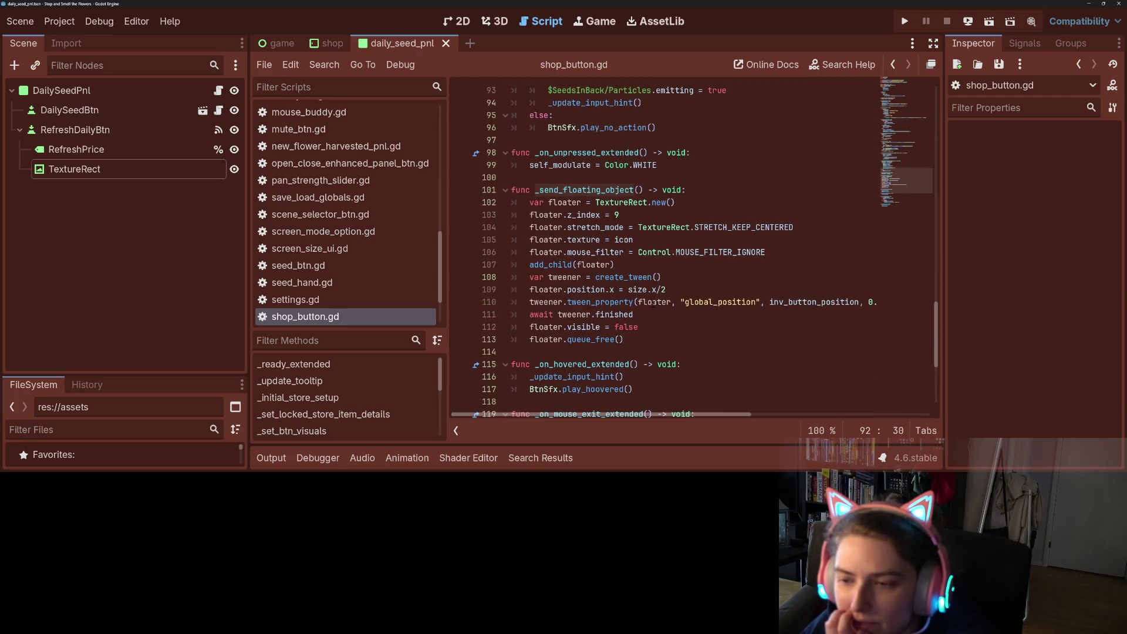
click(660, 338)
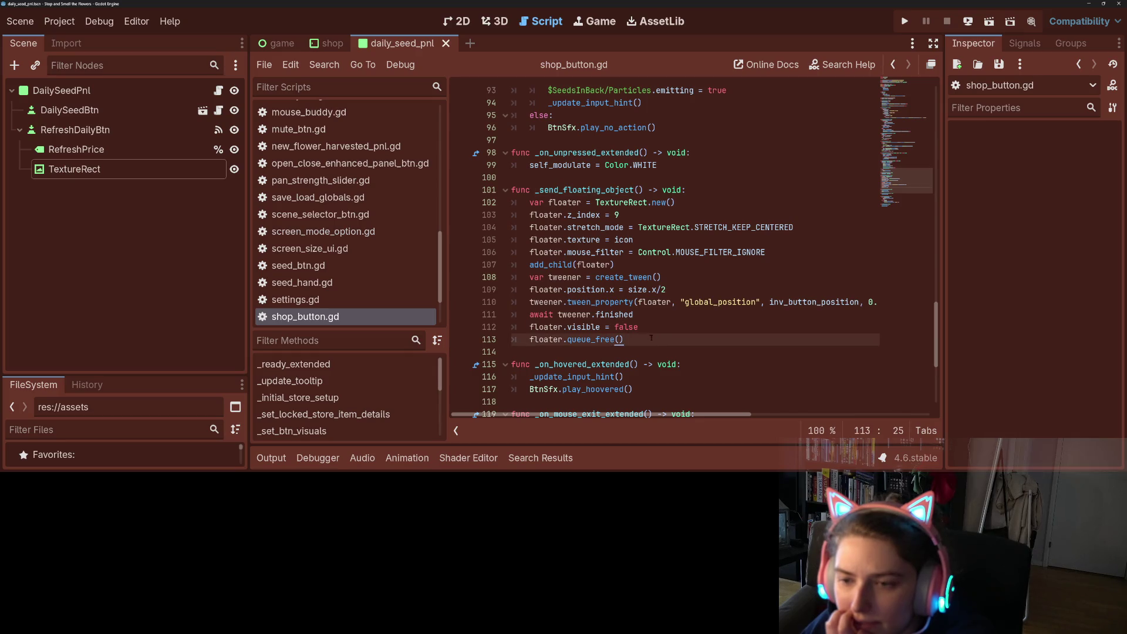
drag(655, 339, 499, 187)
key(ctrl+c)
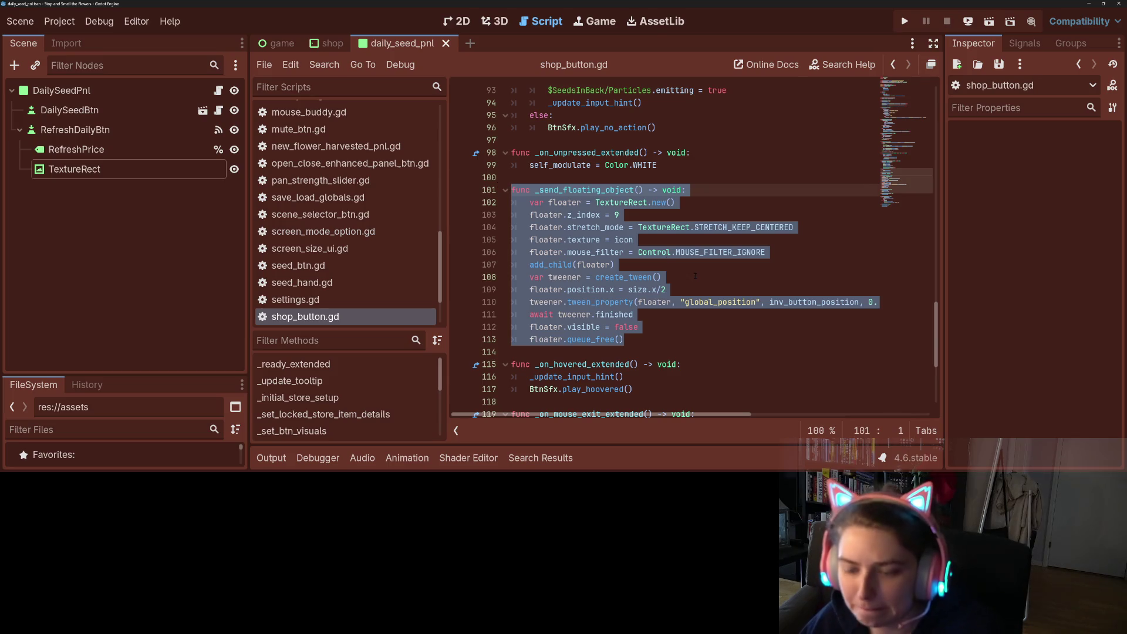
Paste the _send_floating_object function into daily_seed_pnl.gd on a new line after refresh_daily_seed.
scroll(644, 271, up, 4)
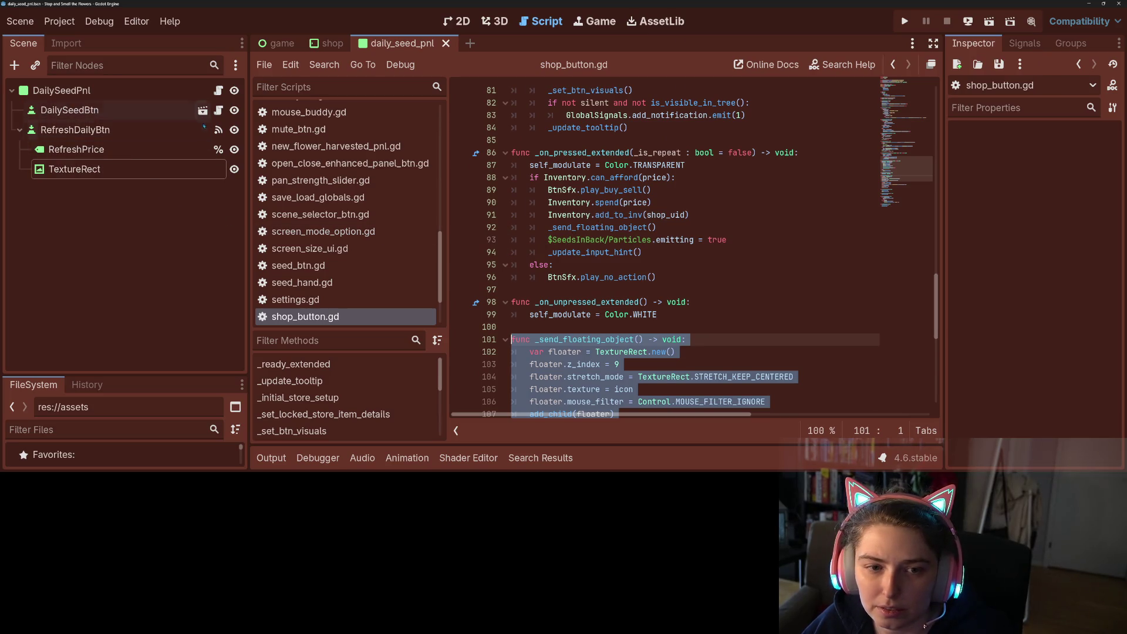
click(218, 90)
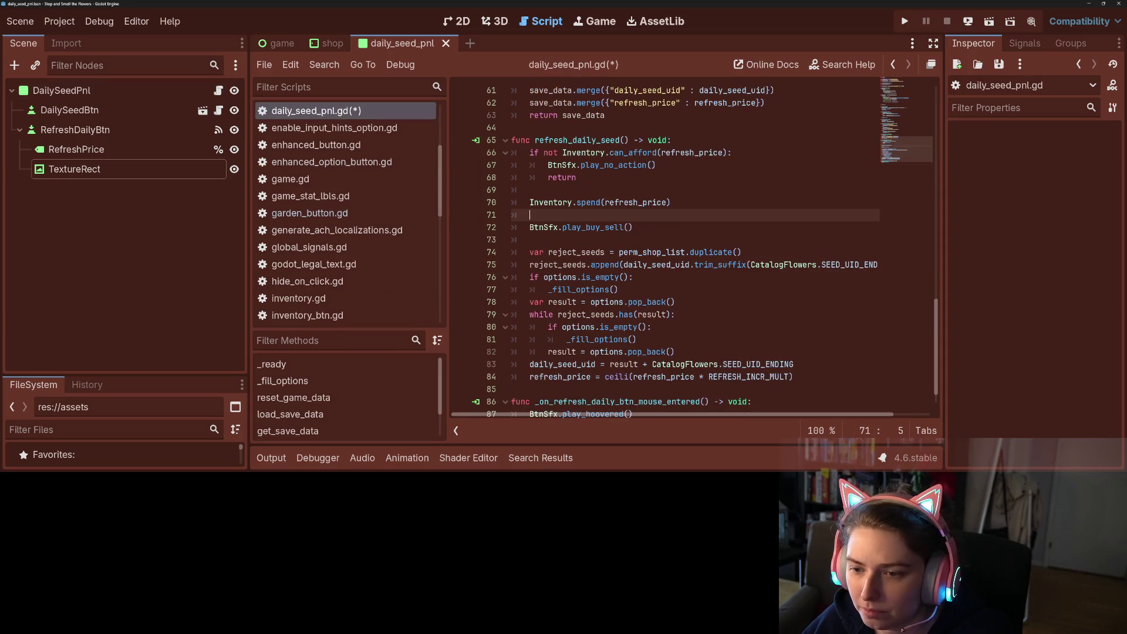
scroll(693, 265, down, 1)
click(646, 364)
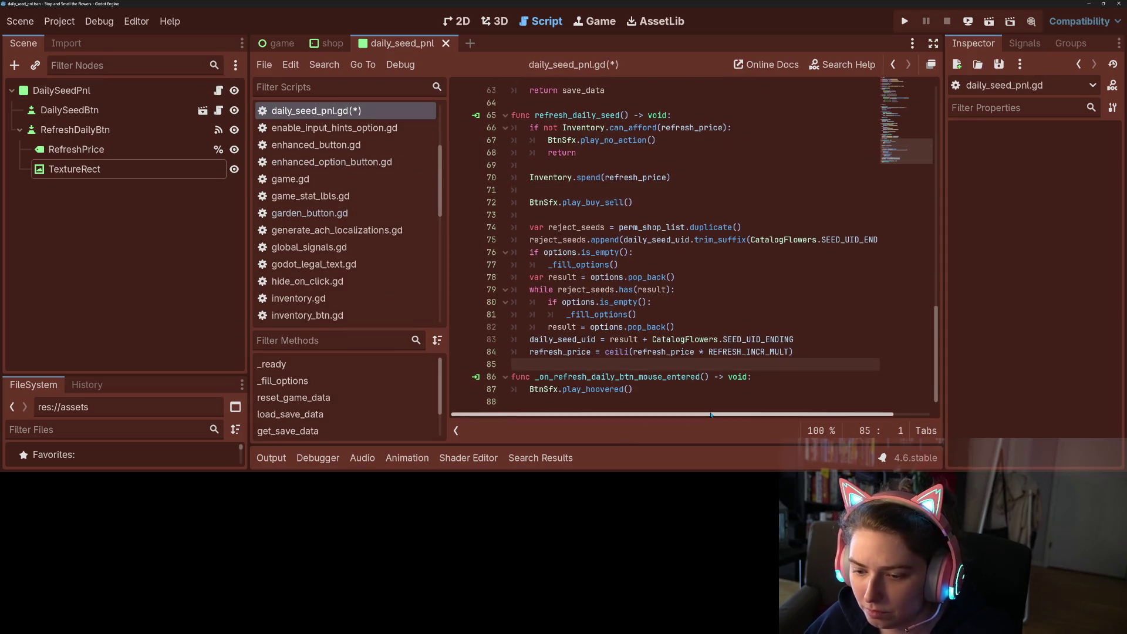
key(Return)
key(Return)
key(ctrl+v)
click(604, 335)
scroll(604, 335, up, 2)
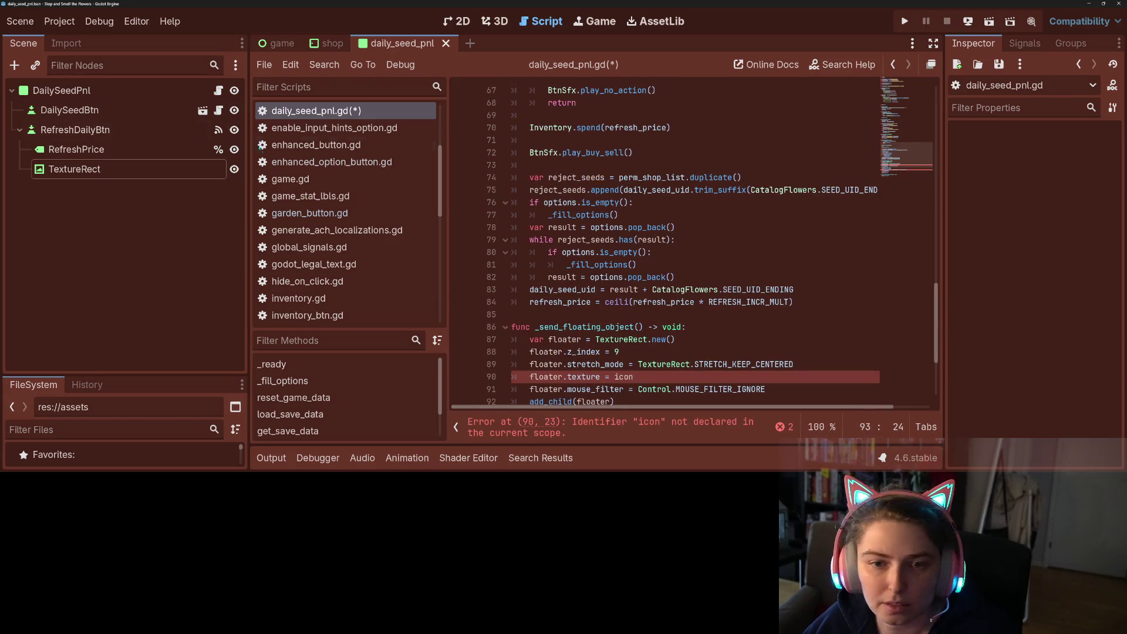
Compare the add_to_inv line in shop_button.gd, then return to the pasted function in daily_seed_pnl.gd.
click(218, 110)
click(609, 215)
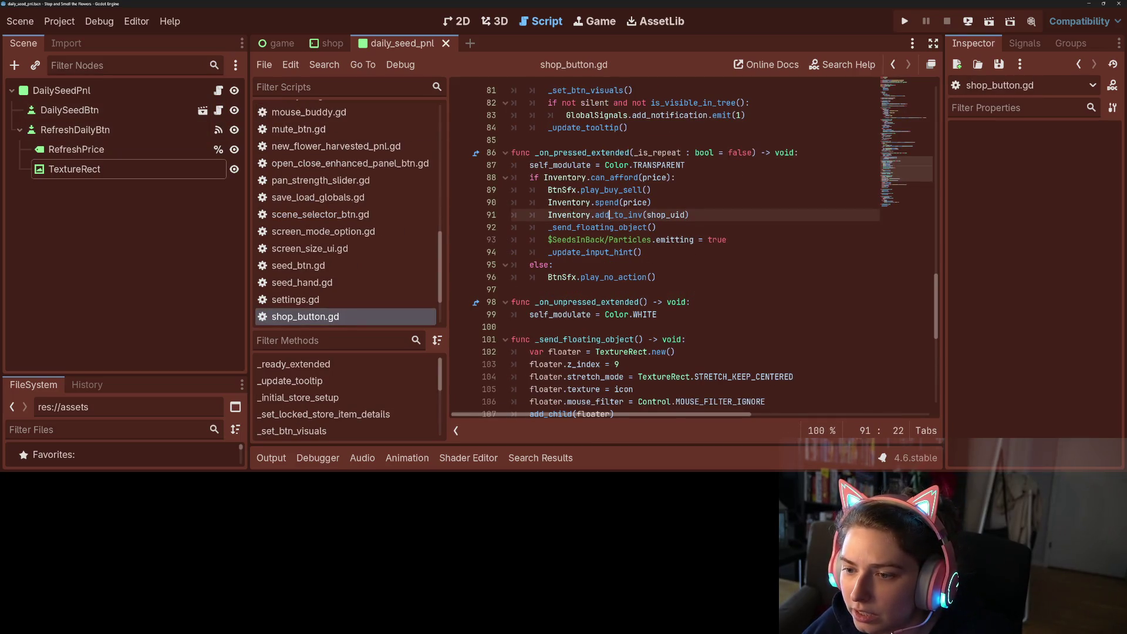
triple_click(610, 215)
key(ctrl+shift+Tab)
click(586, 154)
double_click(586, 154)
scroll(643, 281, down, 3)
Replace the undeclared icon on line 91 with CatalogFlowers.get_icon_stage_seeds("daisy") and save.
double_click(621, 277)
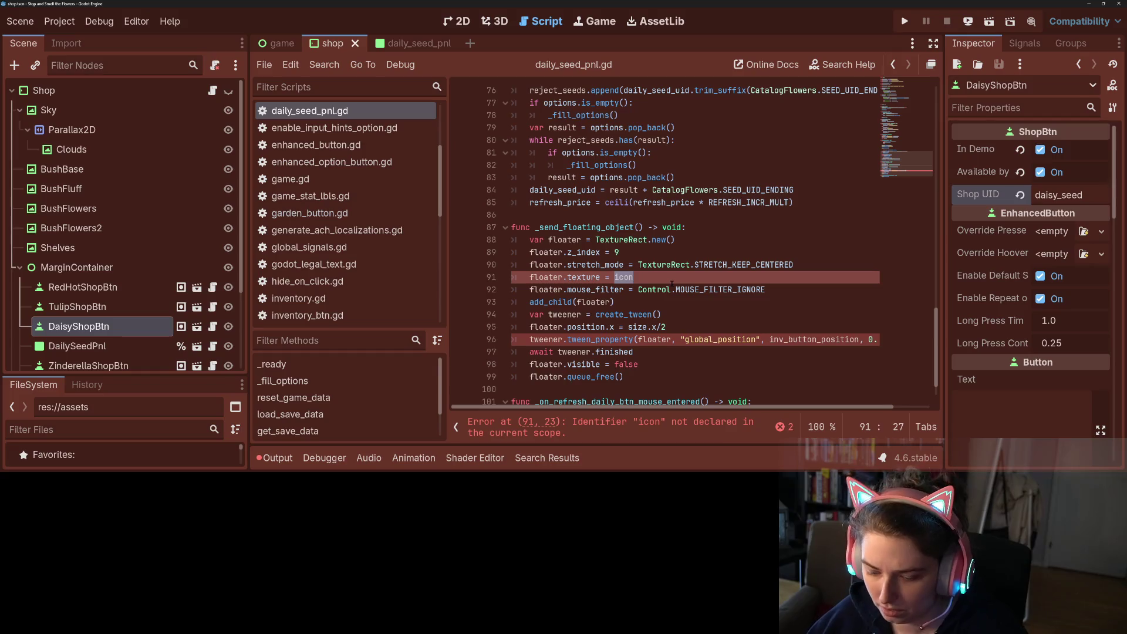
text(Catal)
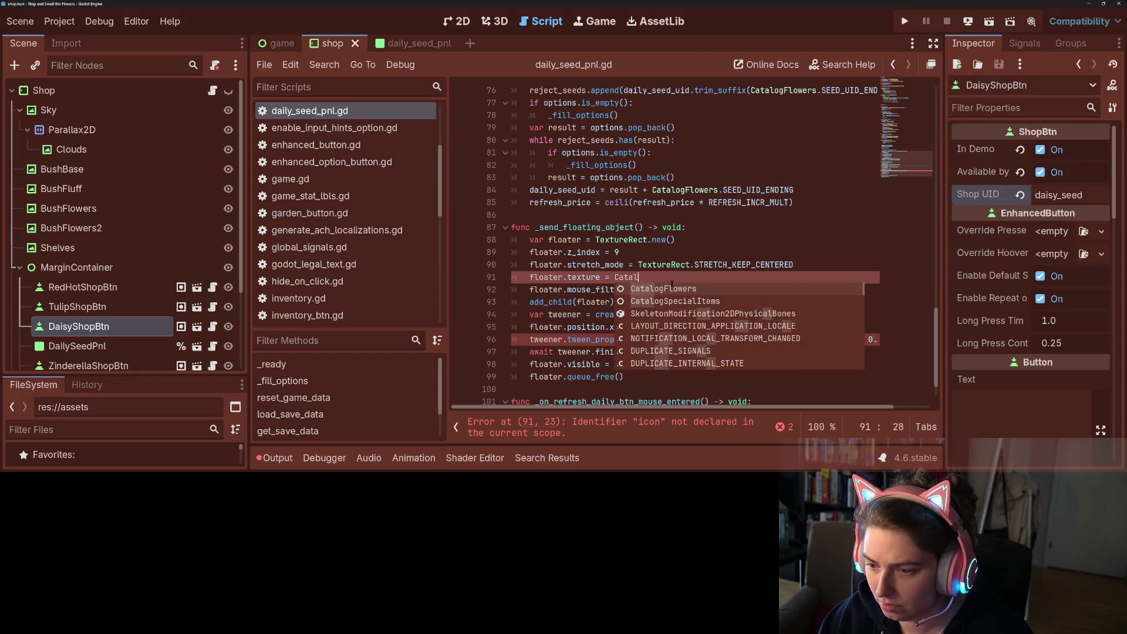
key(Return)
text(.g)
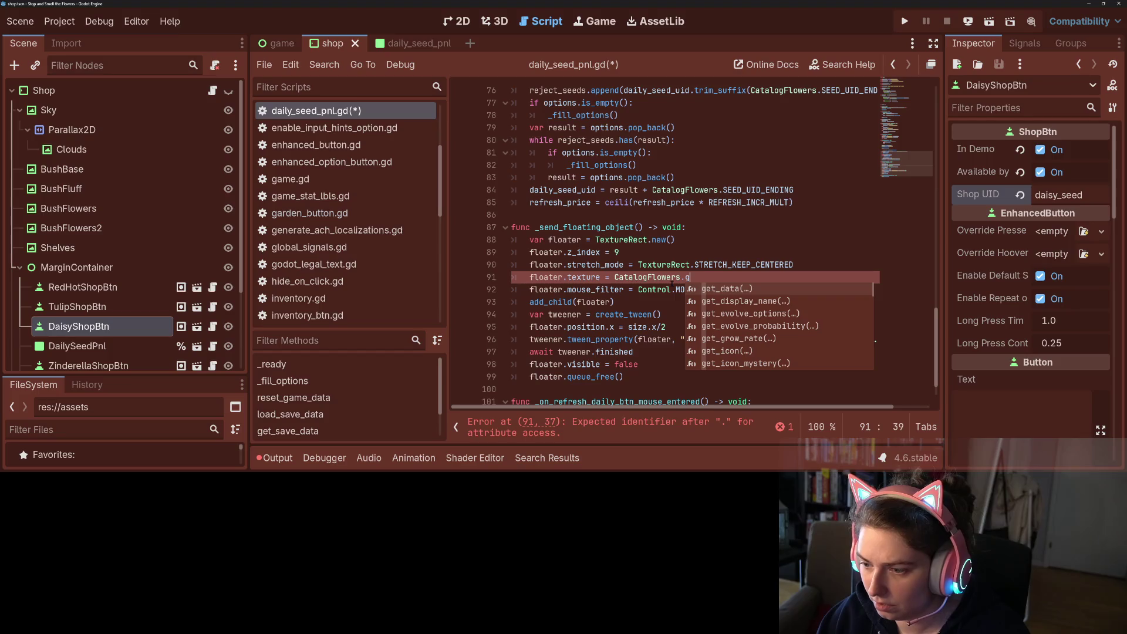
key(Down)
key(Down)
key(Down)
key(Down)
key(Down)
key(Down)
key(Down)
key(Down)
key(Down)
key(Up)
key(Up)
key(Up)
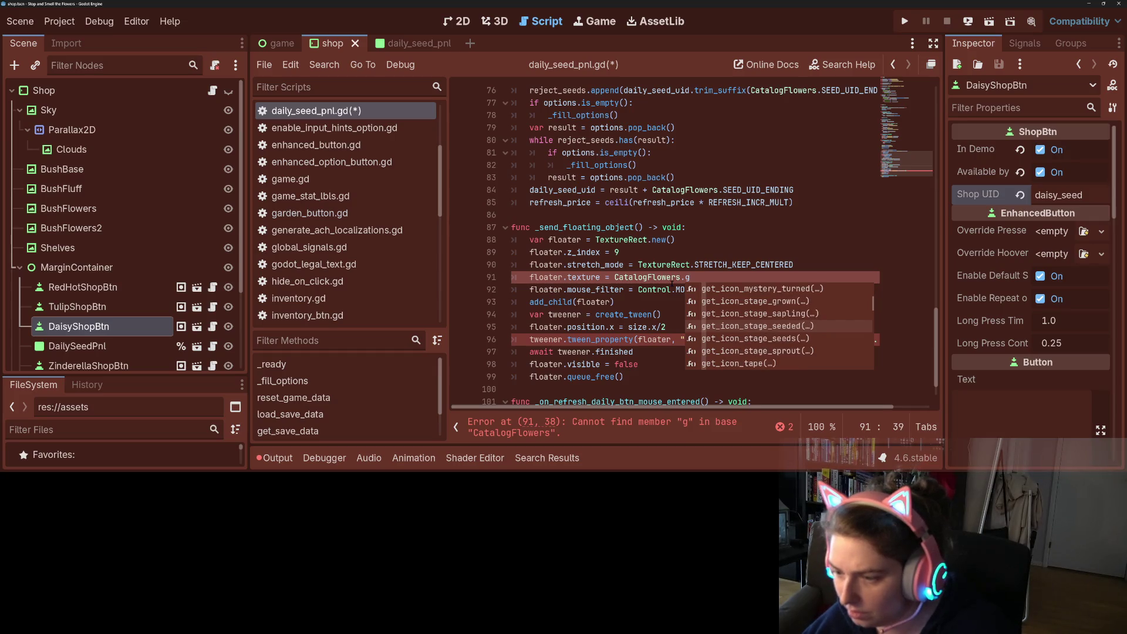
key(Down)
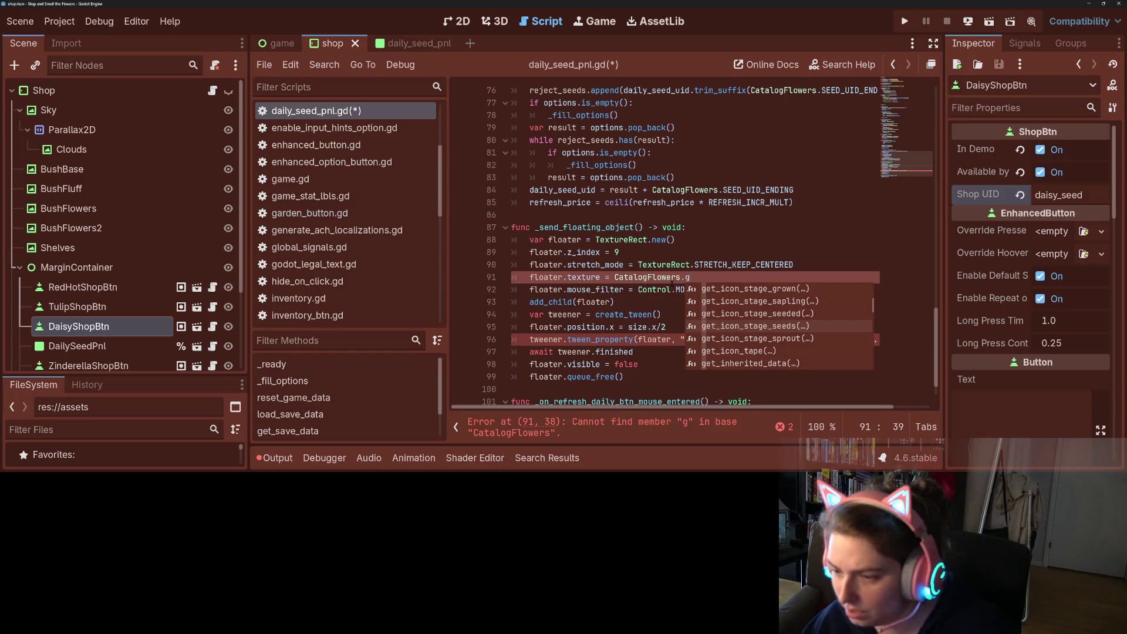
key(Return)
text("da)
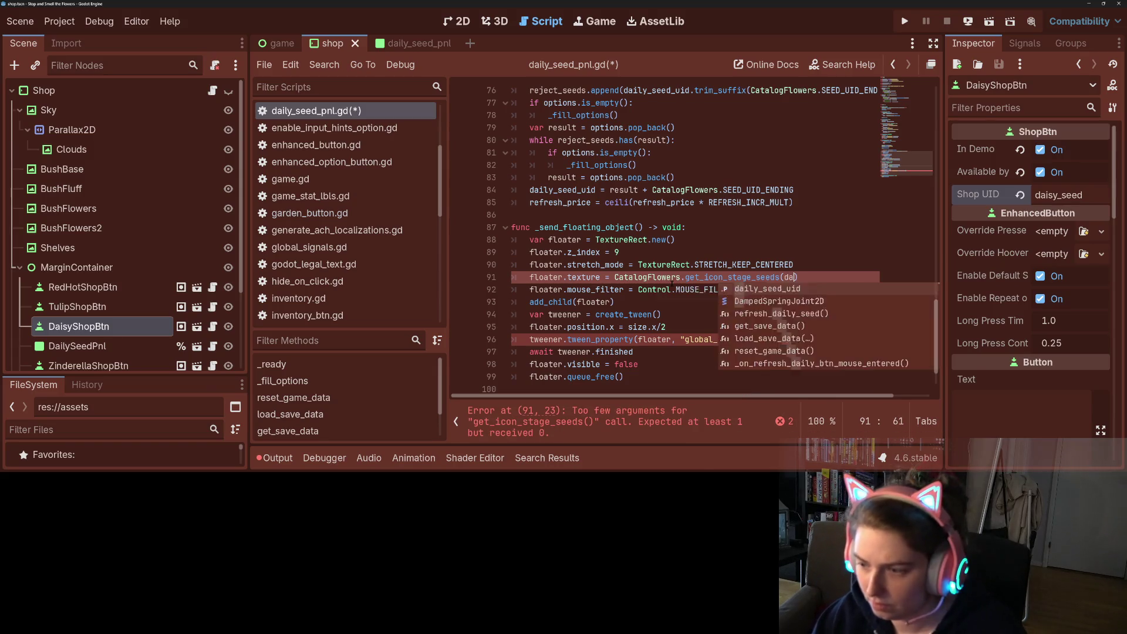
text(ist)
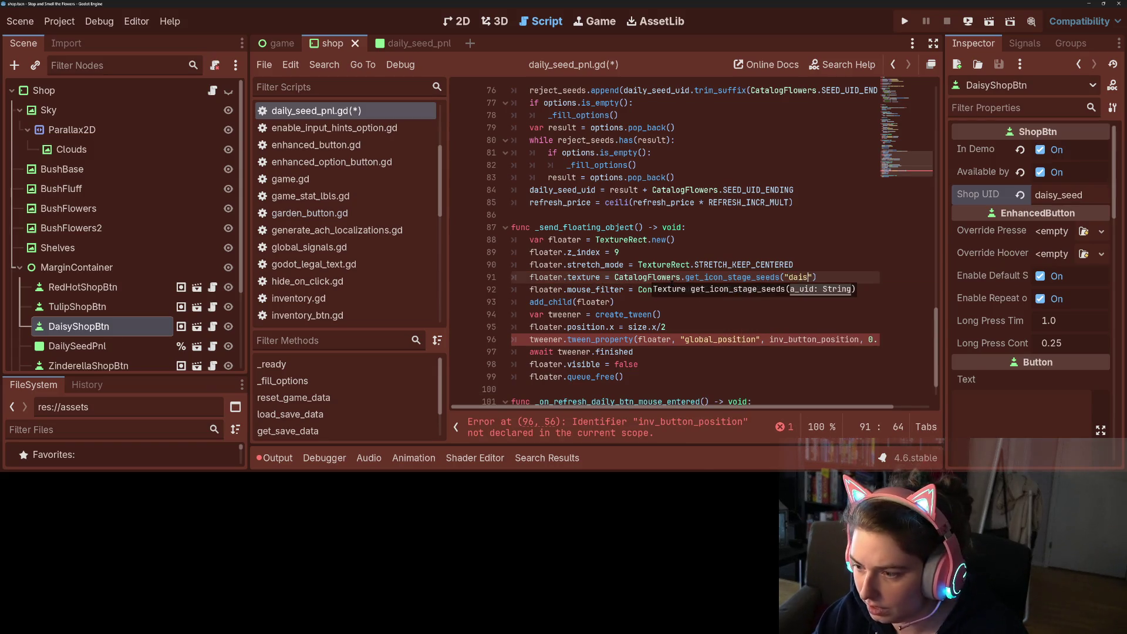
key(BackSpace)
text(y)
key(ctrl+s)
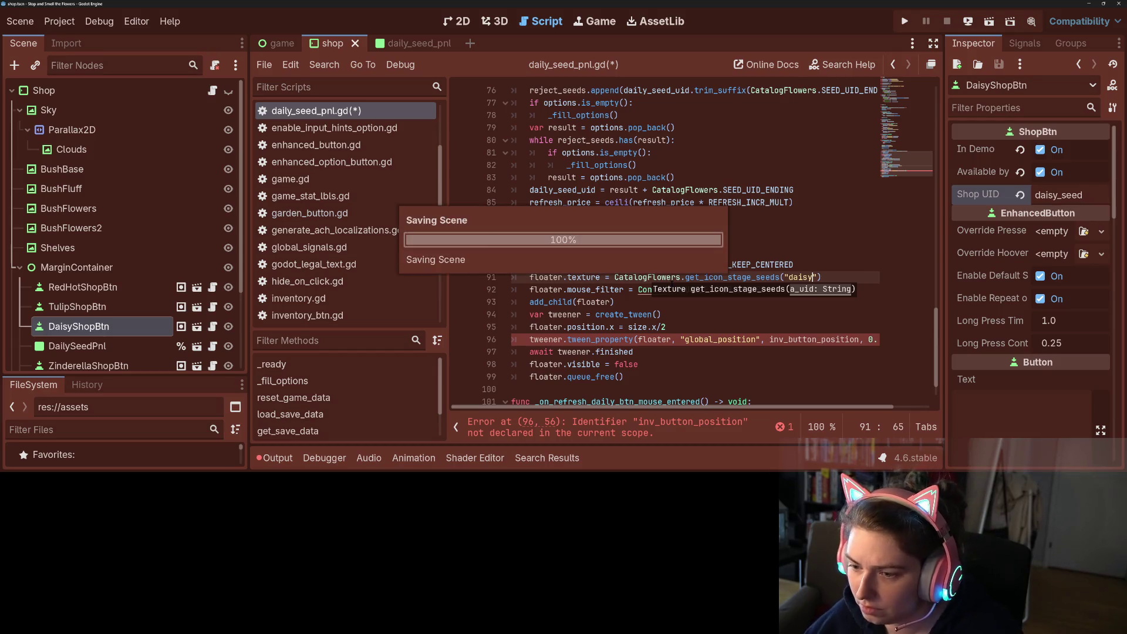
Inspect the undeclared inv_button_position on line 96, then open DaisyShopBtn's shop_button.gd.
click(657, 276)
click(733, 339)
mouse_move(796, 405)
mouse_down()
mouse_move(833, 405)
mouse_move(757, 406)
mouse_move(816, 404)
mouse_move(775, 404)
mouse_up()
double_click(814, 340)
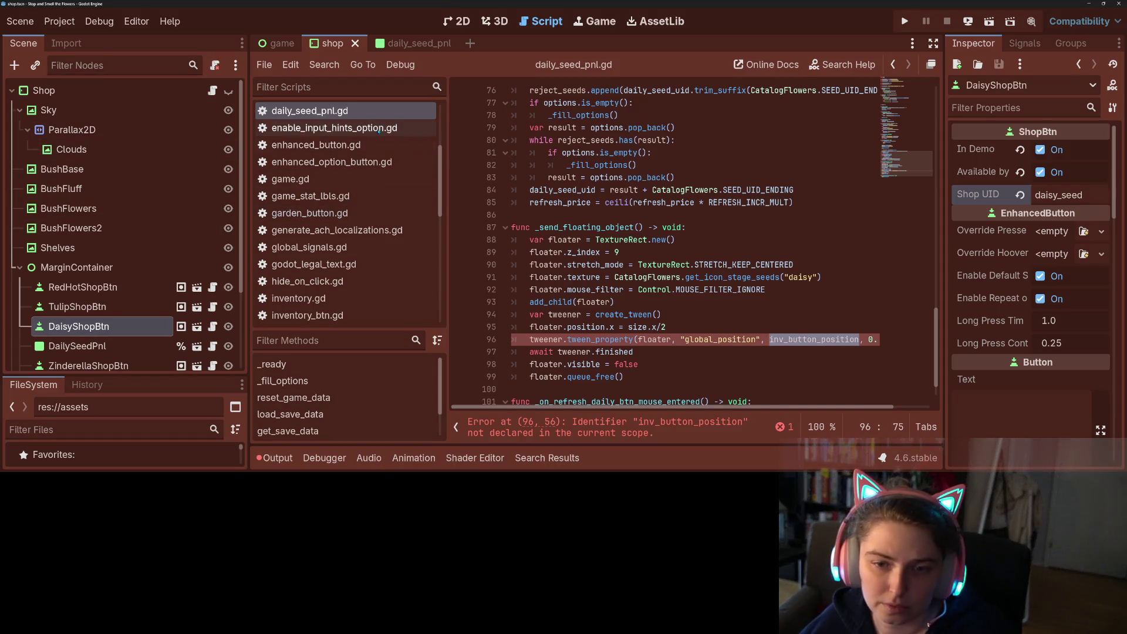
click(213, 327)
click(685, 260)
scroll(655, 270, up, 20)
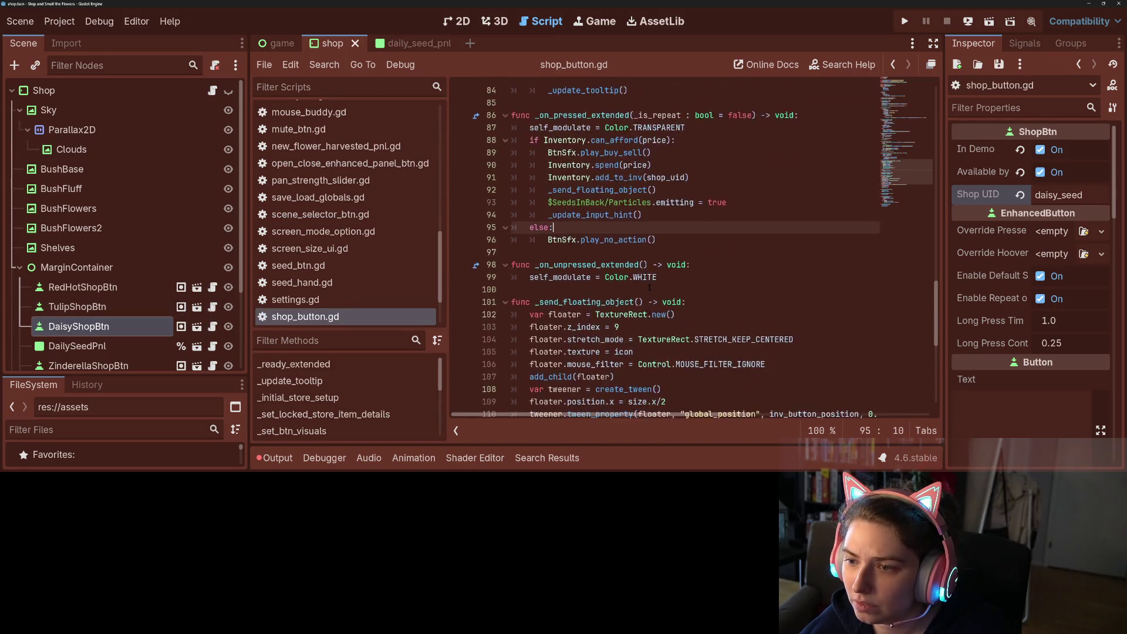
Copy the inv_button_position constant line from shop_button.gd and open daily_seed_pnl.gd.
click(592, 139)
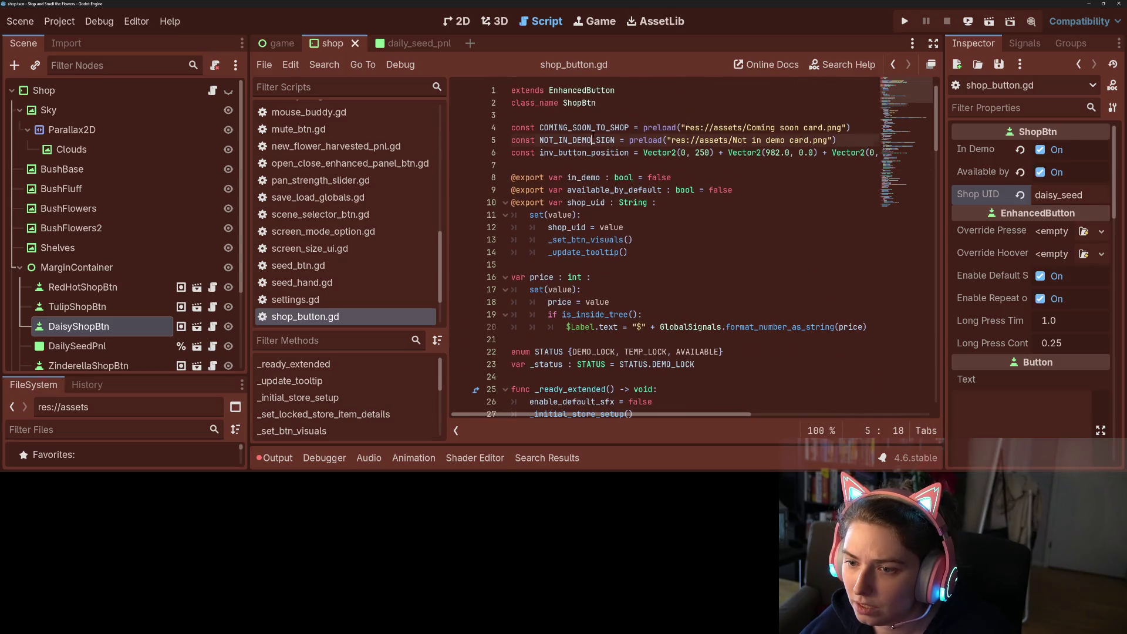
drag(524, 162, 504, 154)
key(ctrl+c)
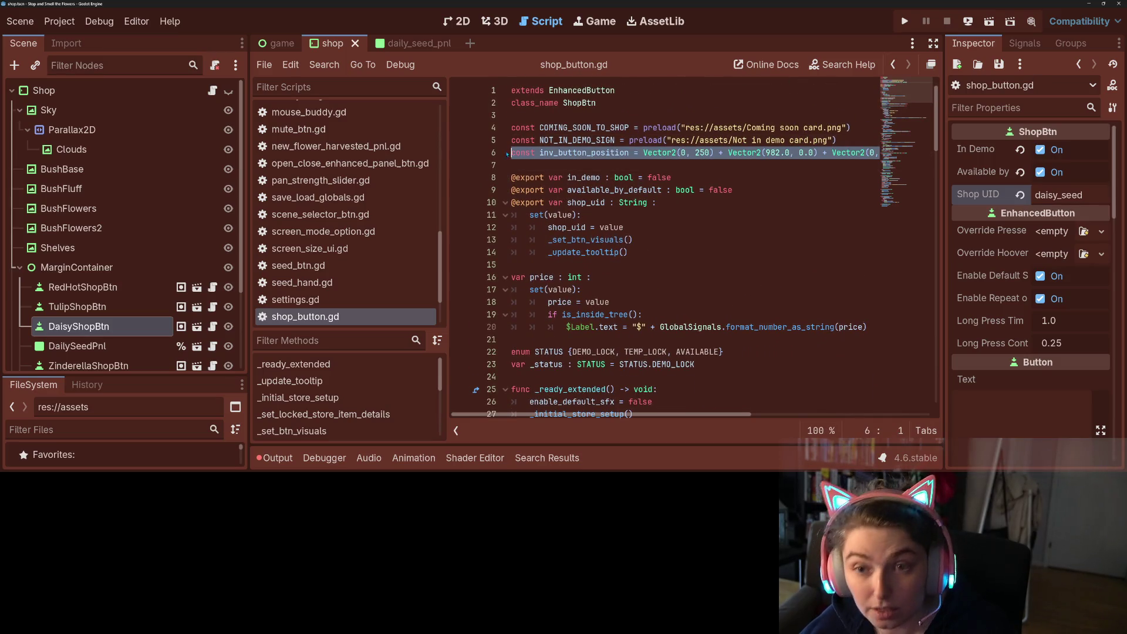
click(403, 43)
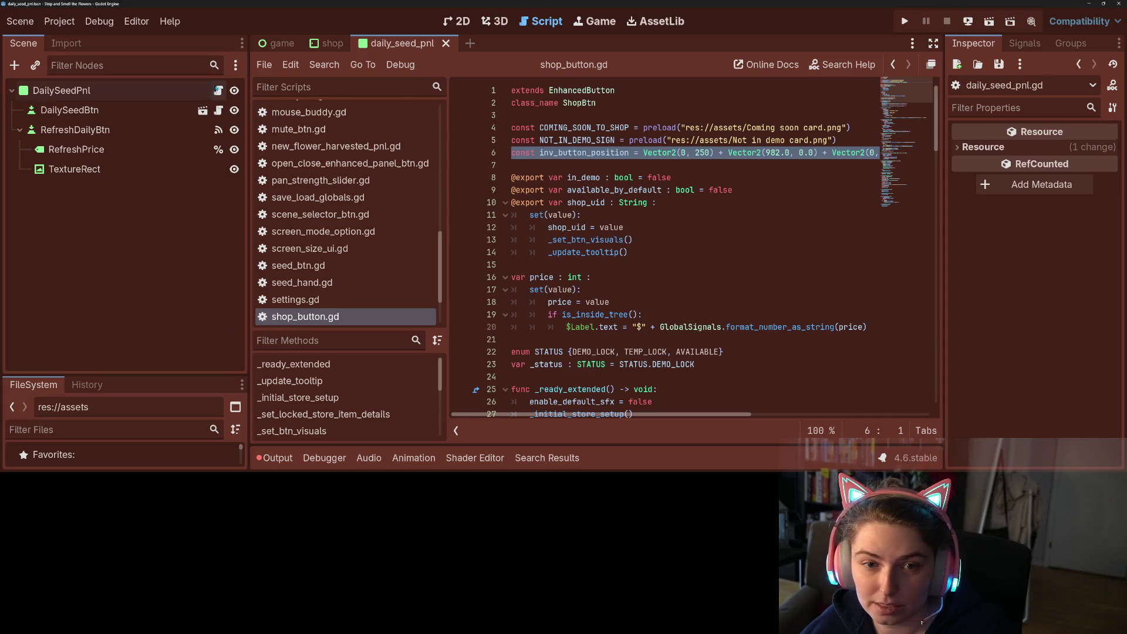
click(218, 90)
scroll(578, 211, up, 20)
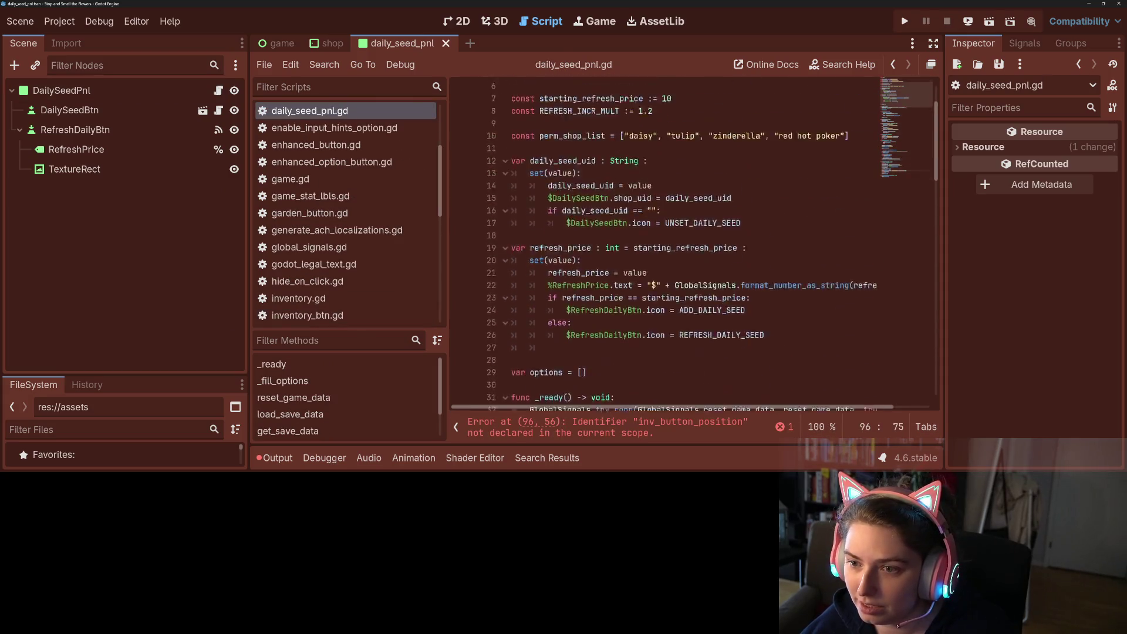
Paste the constant on line 6 of daily_seed_pnl.gd, remove the extra blank line, and save.
click(541, 215)
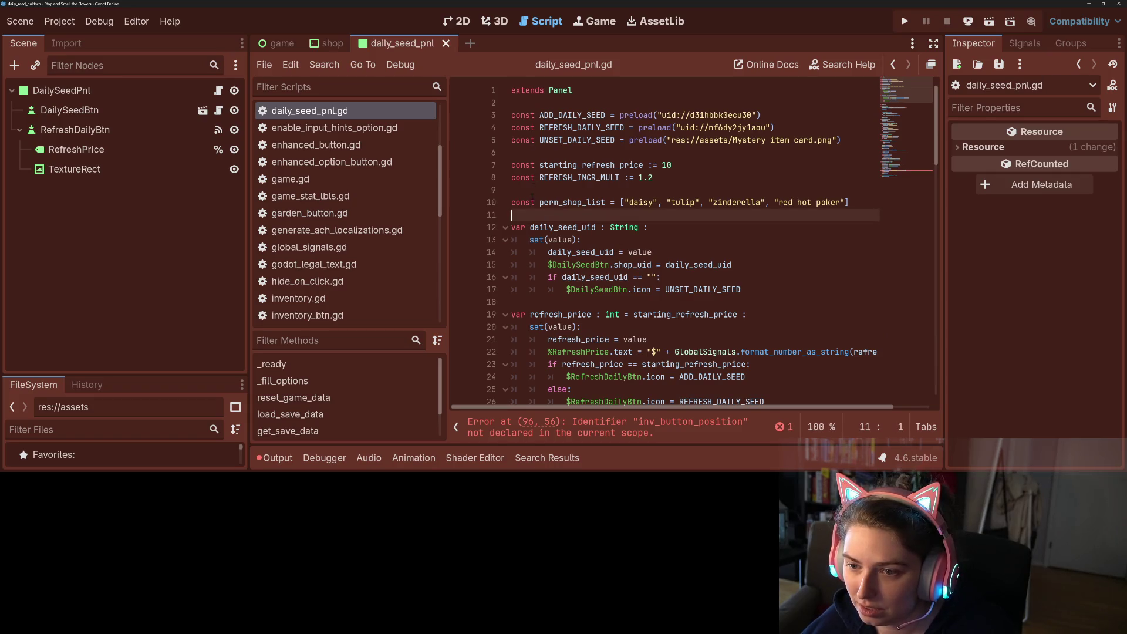
click(533, 152)
key(ctrl+v)
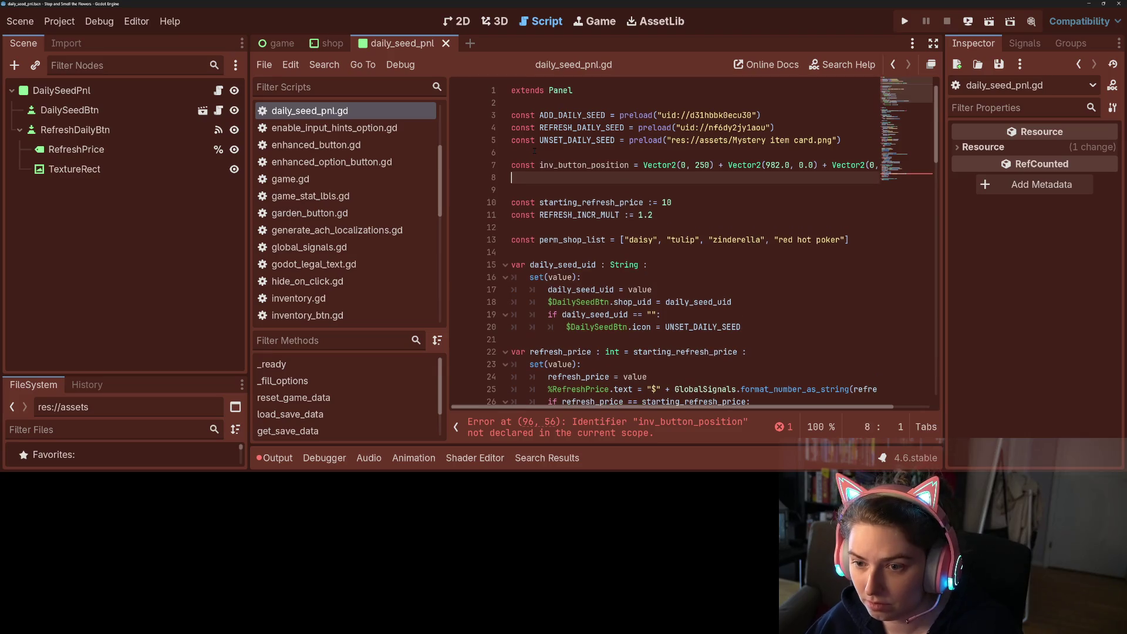
key(ctrl+s)
key(Delete)
key(ctrl+s)
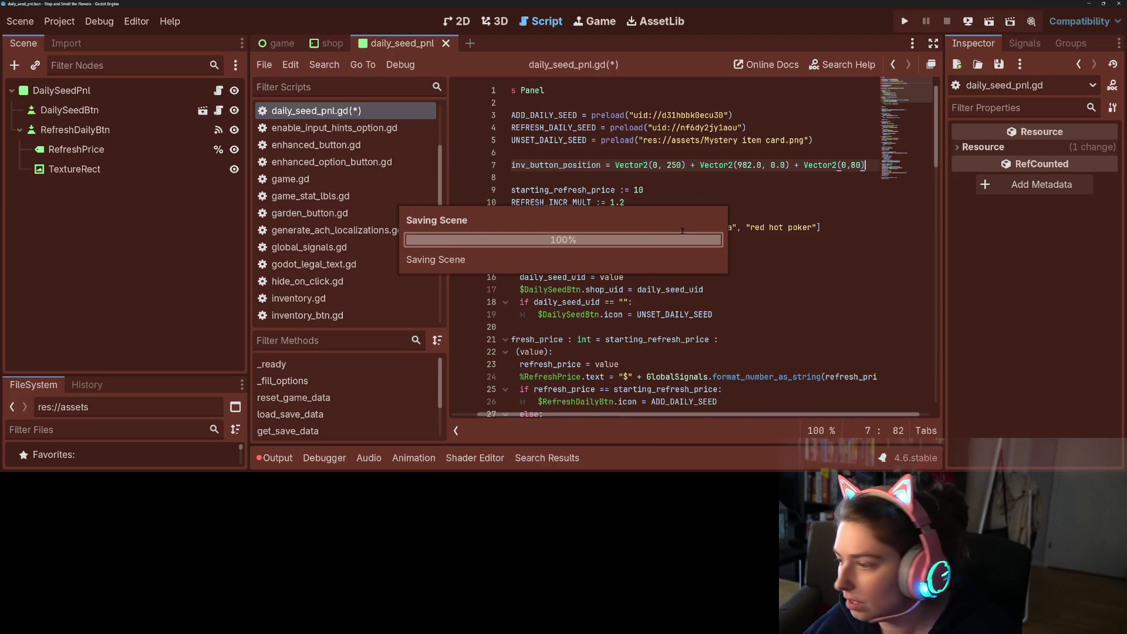
key(Down)
key(Down)
key(Down)
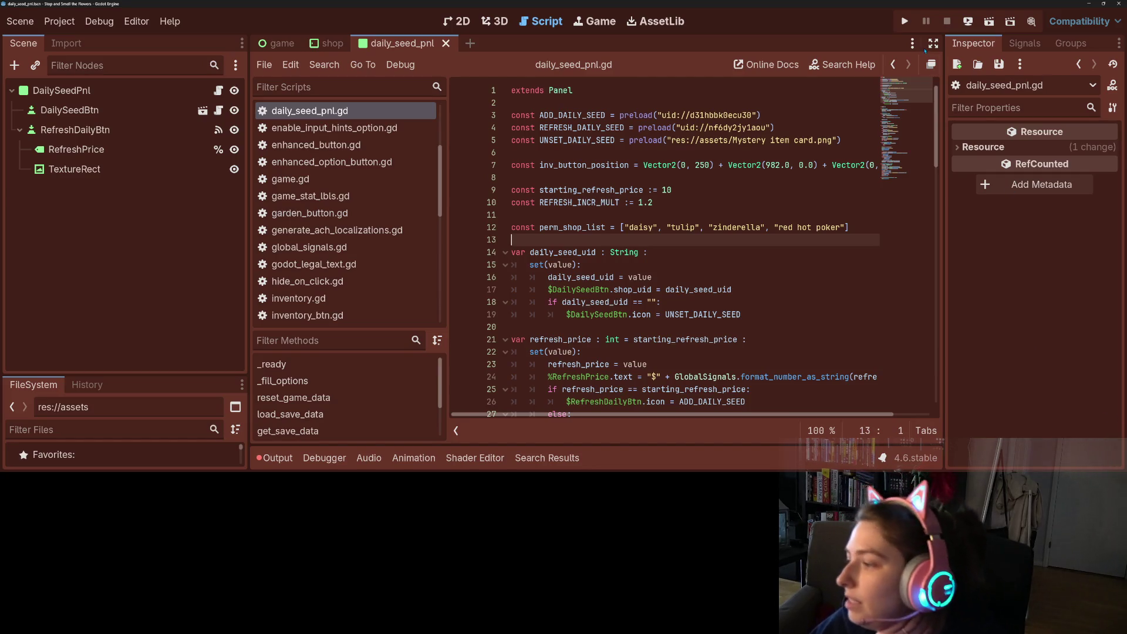
Run the game and reroll the shop's daily seed several times, checking the inventory between rerolls.
click(904, 23)
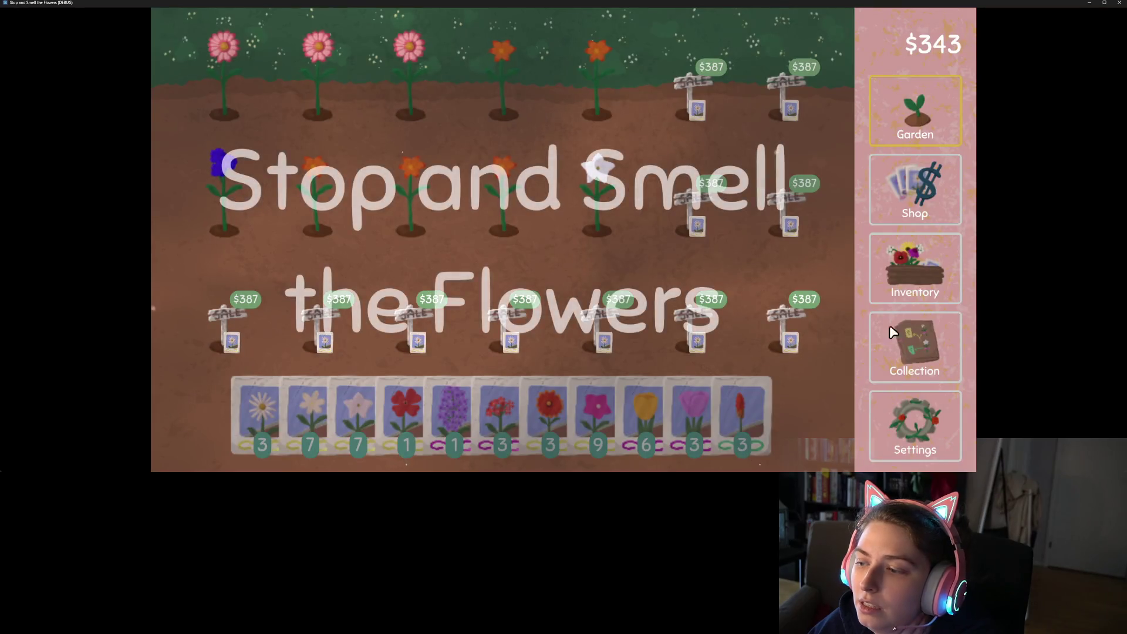
click(920, 201)
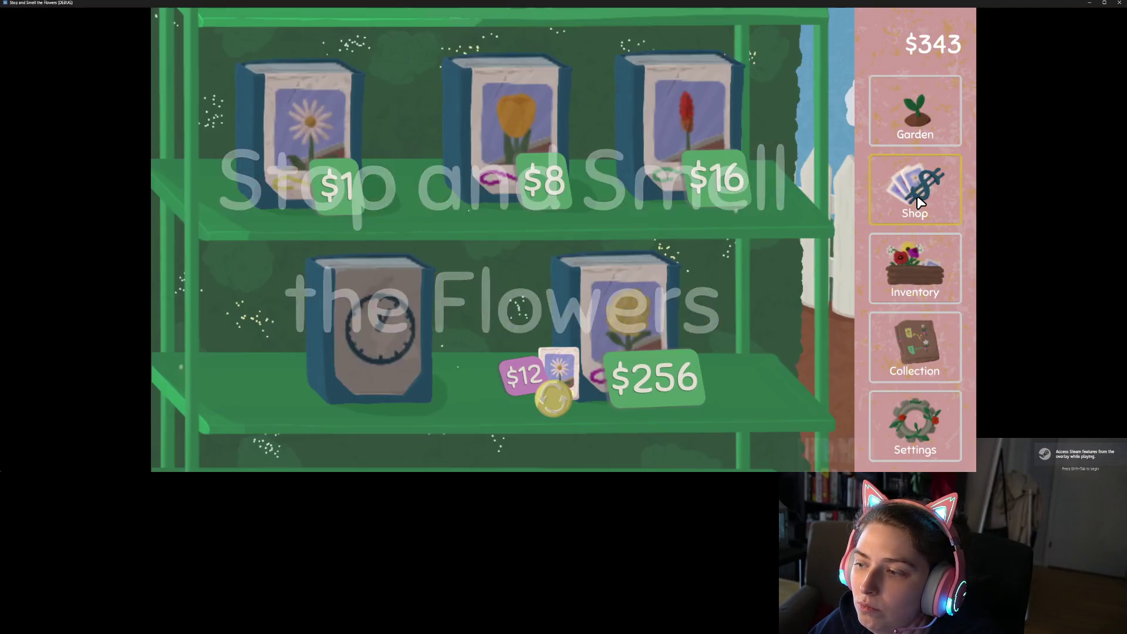
click(553, 401)
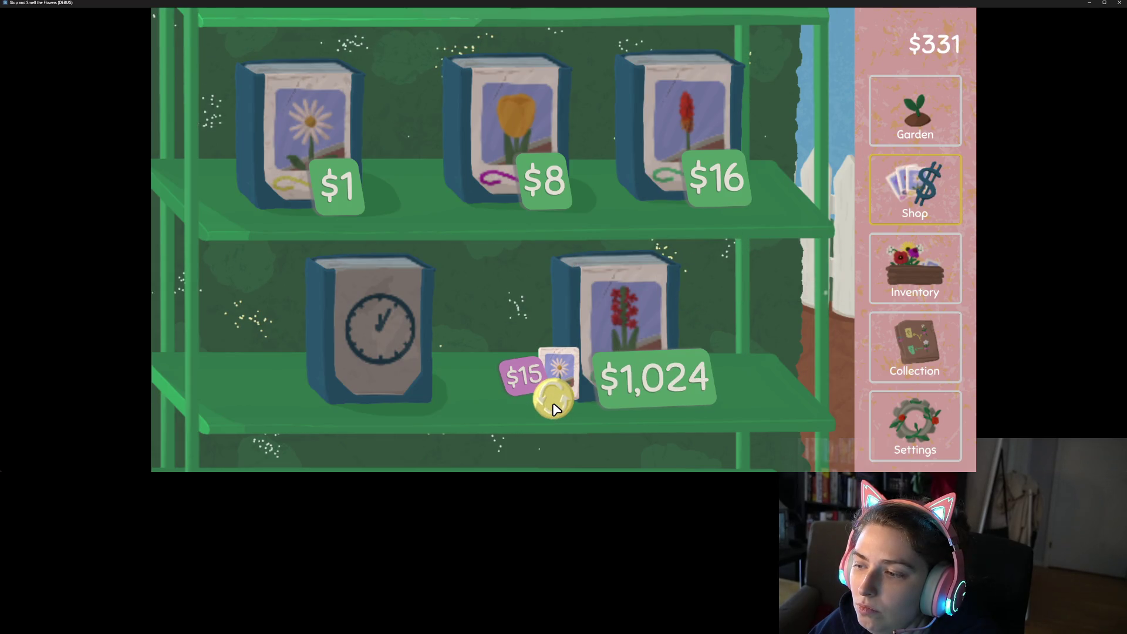
click(553, 401)
click(554, 404)
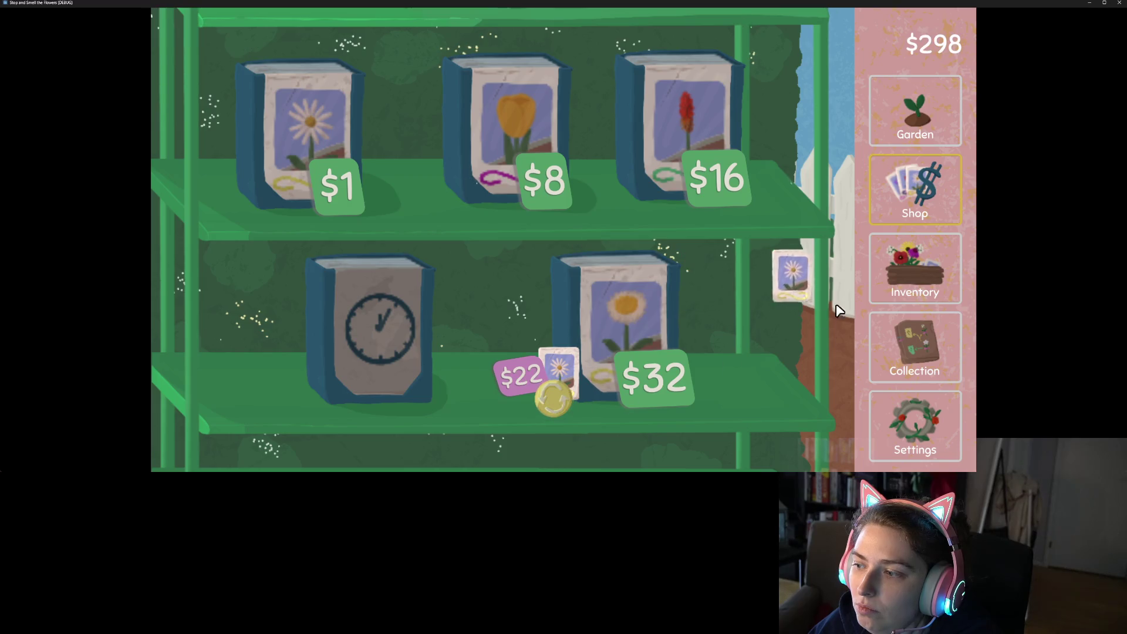
click(903, 268)
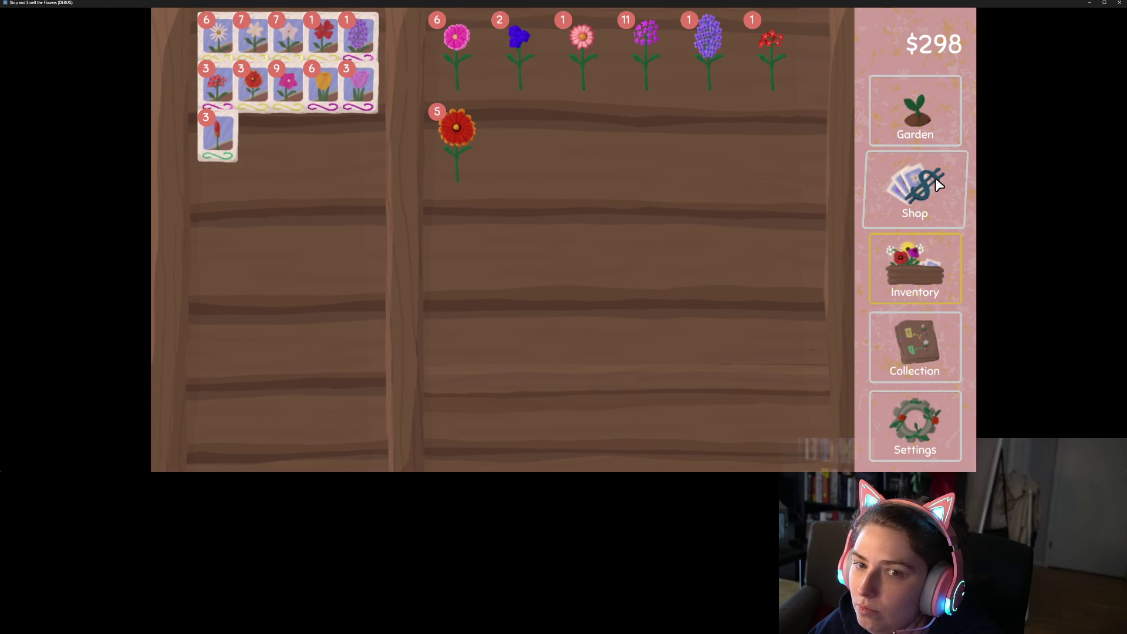
click(915, 188)
click(554, 401)
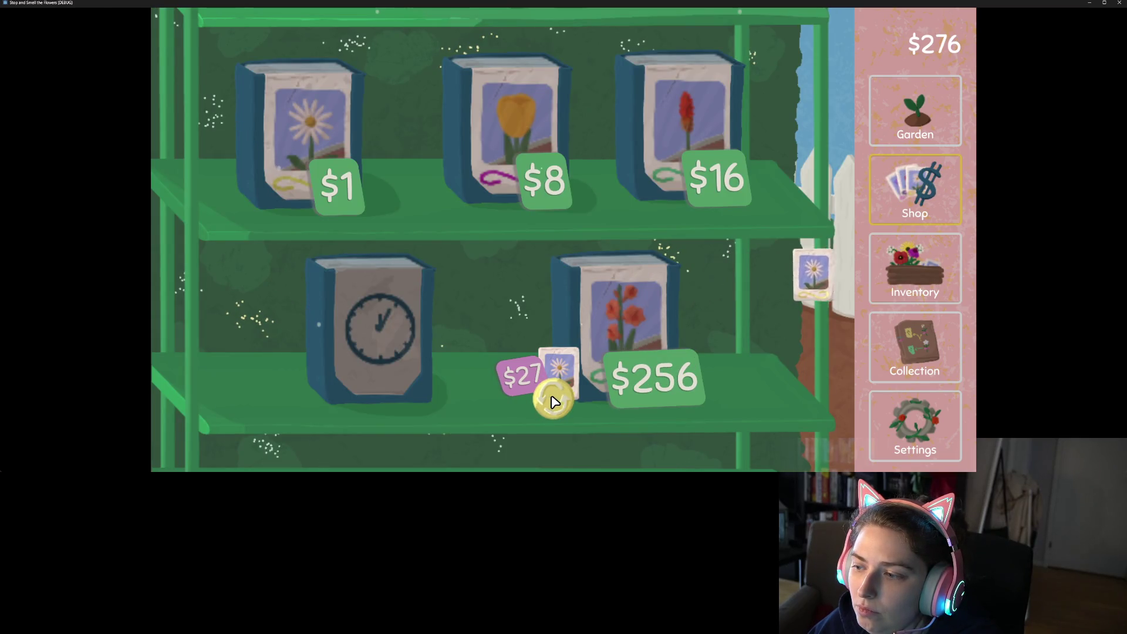
click(554, 402)
click(950, 268)
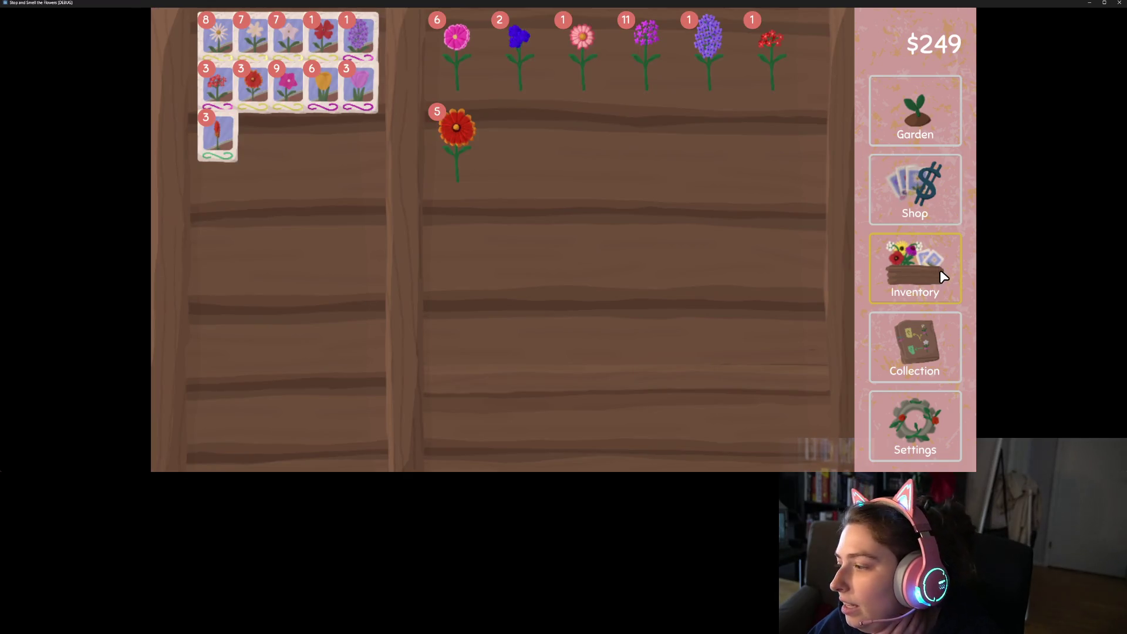
click(921, 190)
click(555, 403)
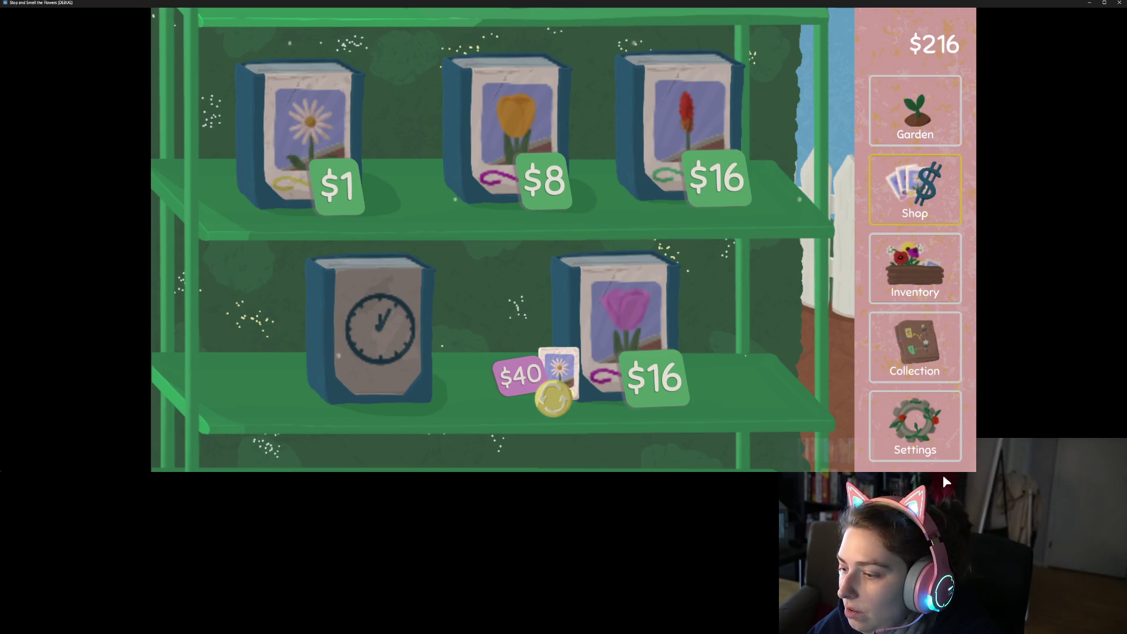
Reset the game data under Settings > Game Data and return to the $2 shop.
click(915, 426)
click(589, 78)
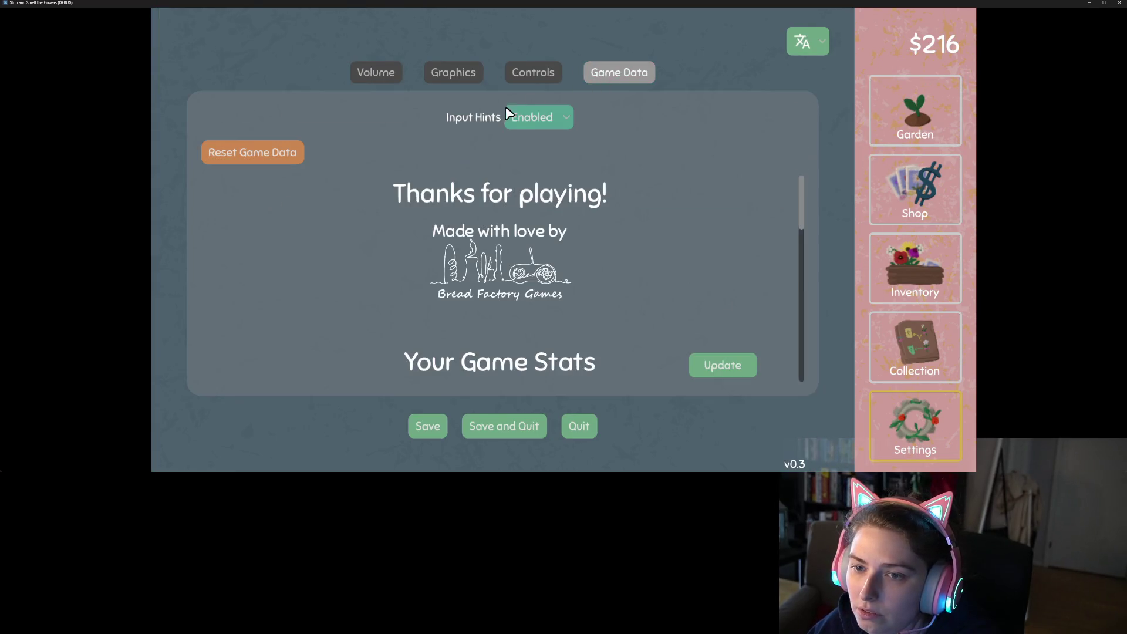
click(278, 150)
click(456, 150)
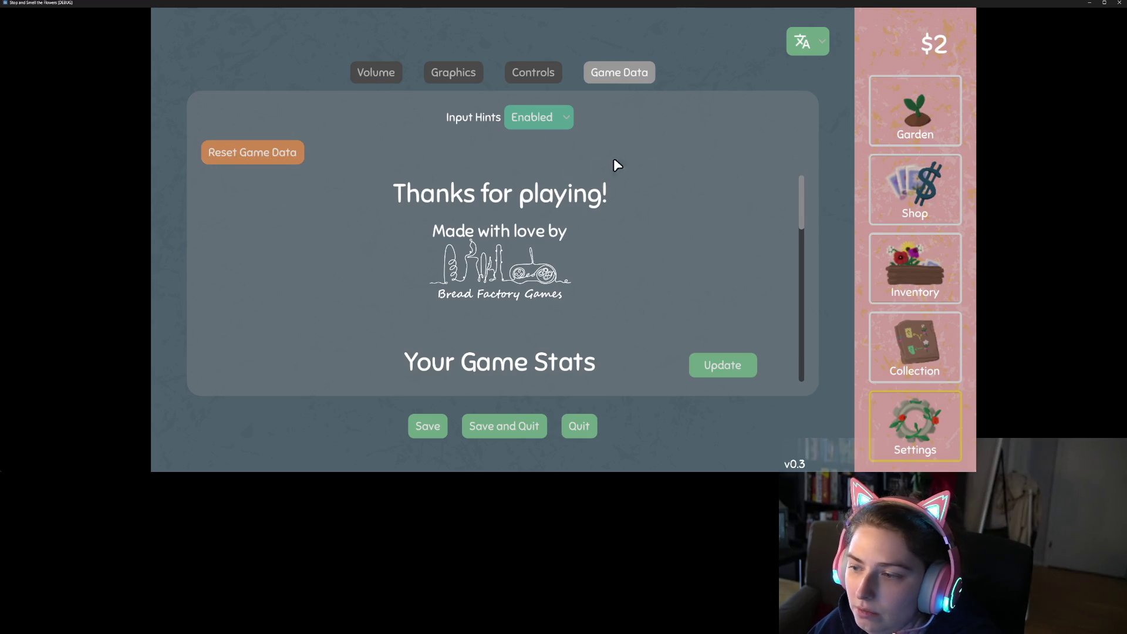
click(915, 188)
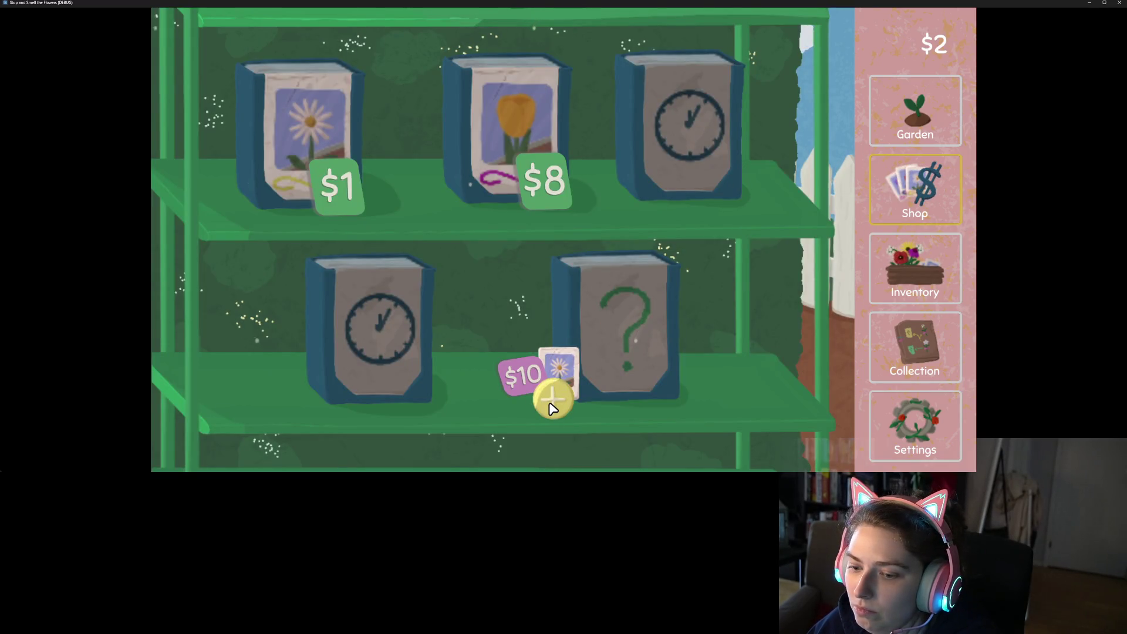
Window the game, grant 100,000 debug money, then add and reroll the $10 daily seed.
key(super+Down)
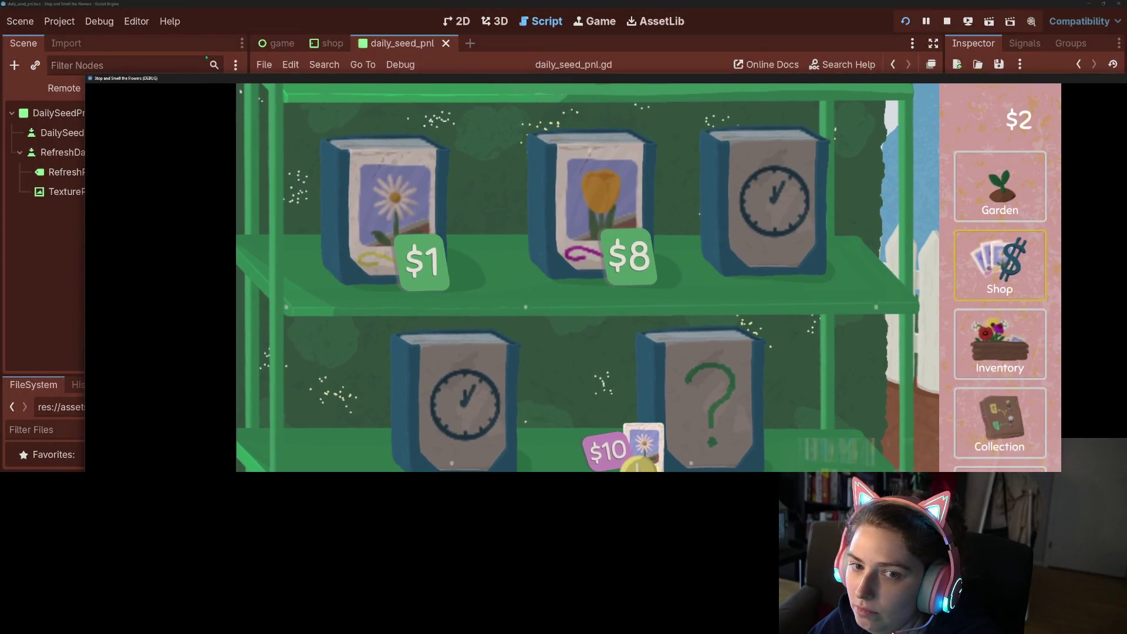
mouse_move(115, 79)
mouse_down()
mouse_move(520, 182)
mouse_move(616, 233)
mouse_move(469, 3)
mouse_up()
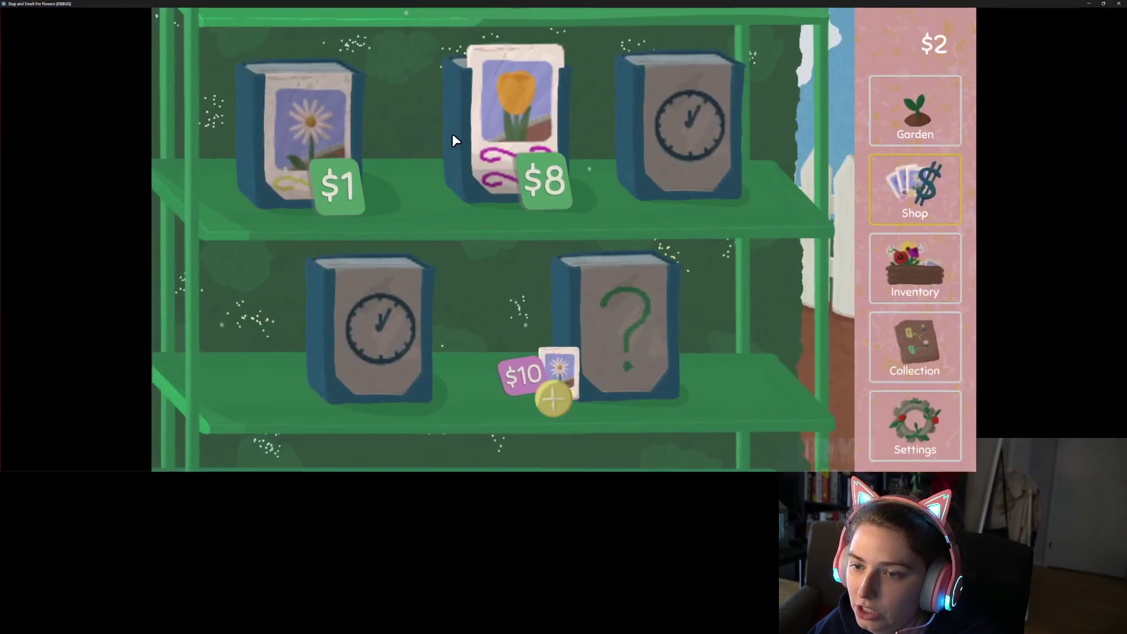
key(m)
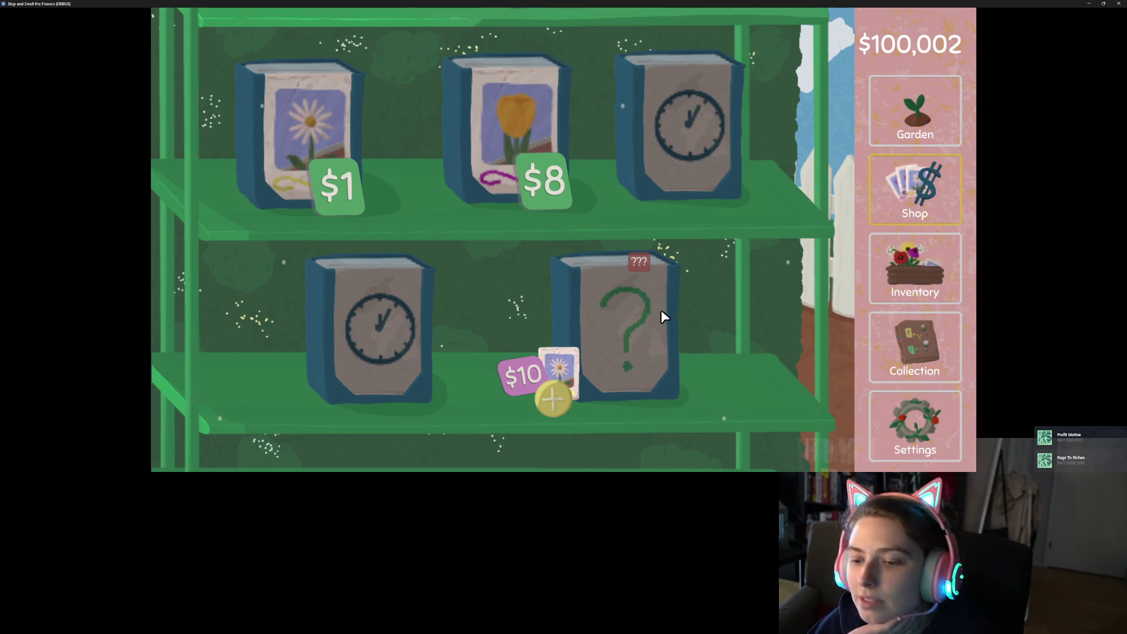
click(553, 401)
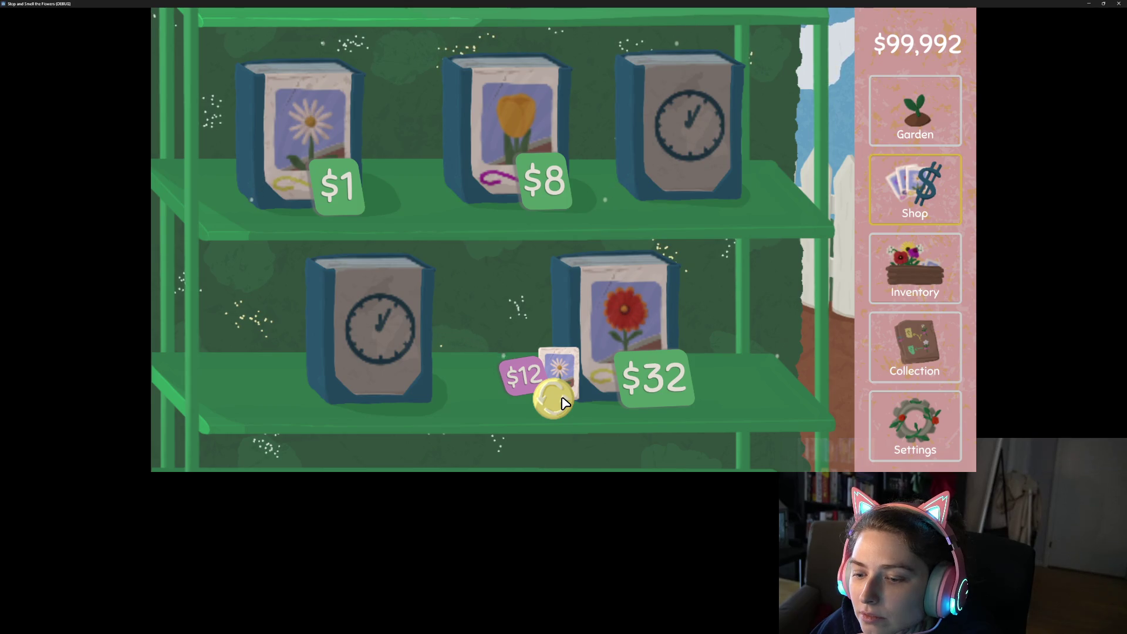
click(562, 401)
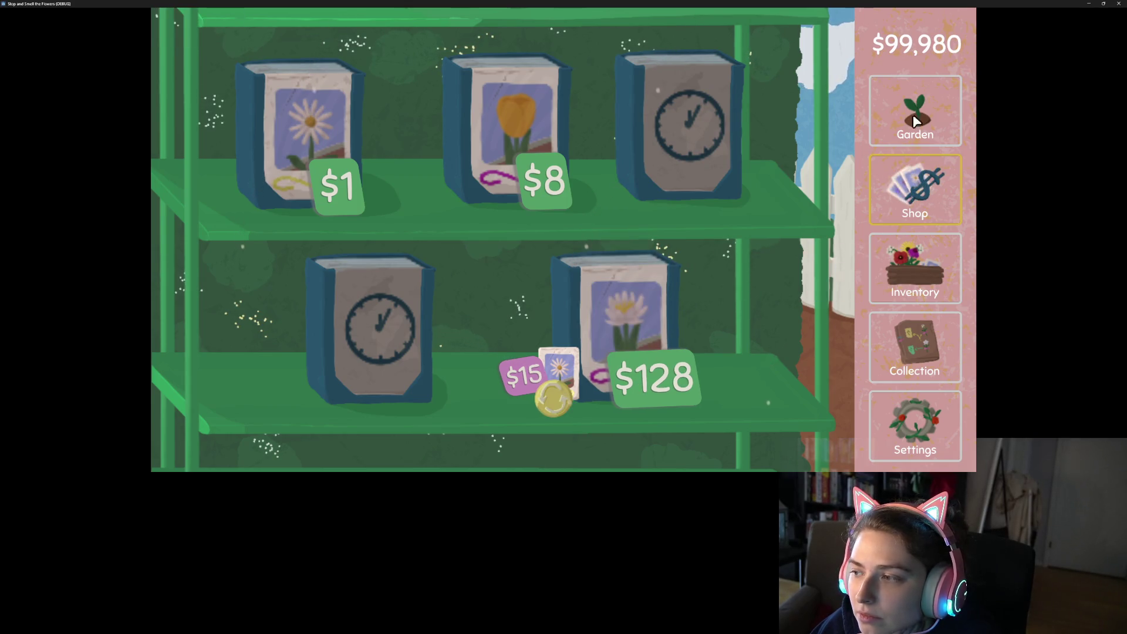
Check the garden and shop, then quit the game from Settings.
click(915, 121)
click(523, 400)
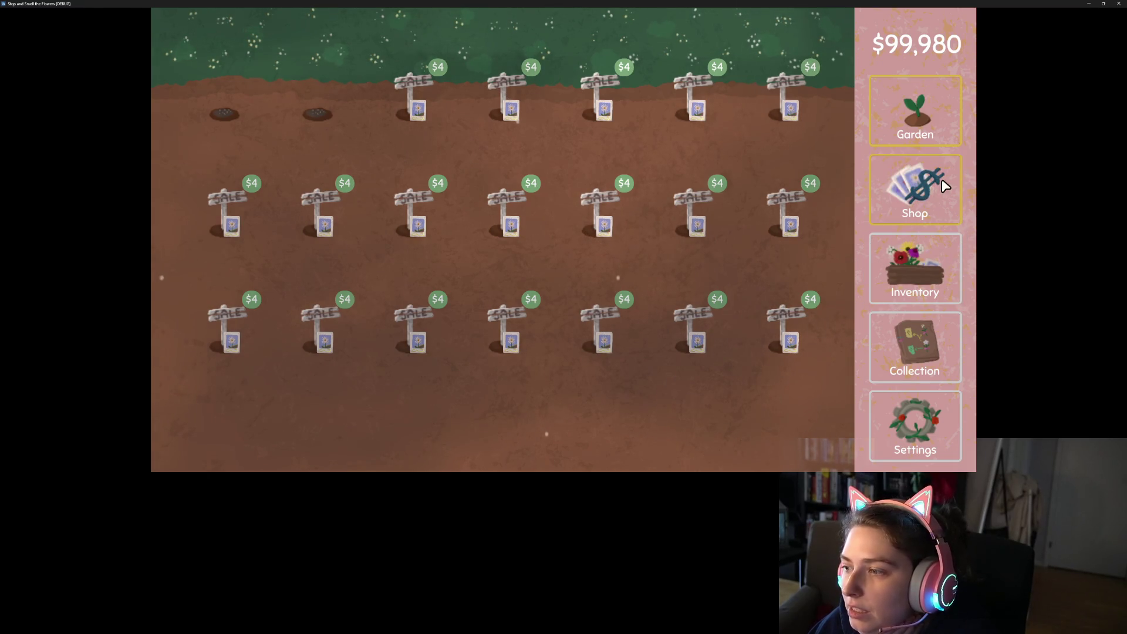
click(928, 191)
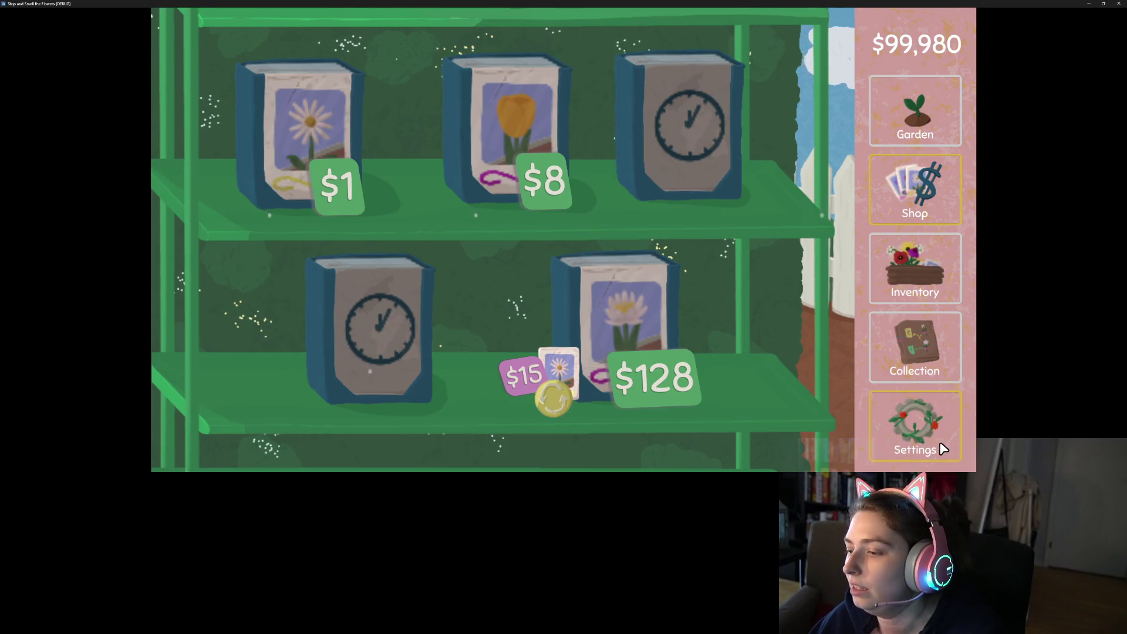
click(930, 423)
click(579, 425)
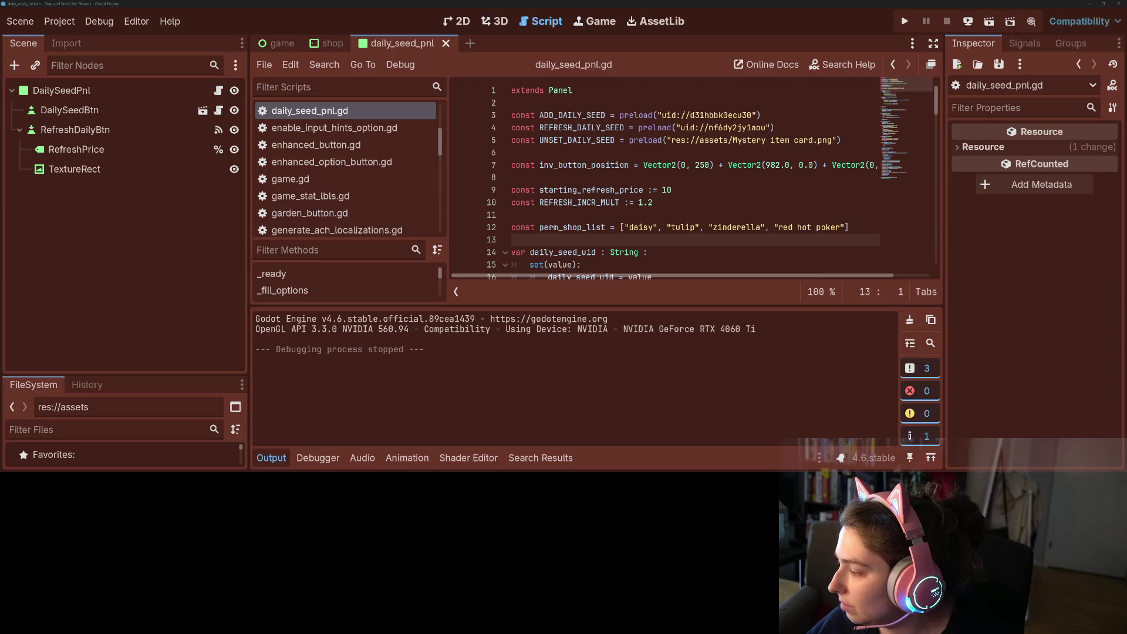
Commit both daisy_seed_pnl changes to main as 'adds daisy seed with every shuffle purchase' and push.
click(587, 177)
click(60, 21)
key(Escape)
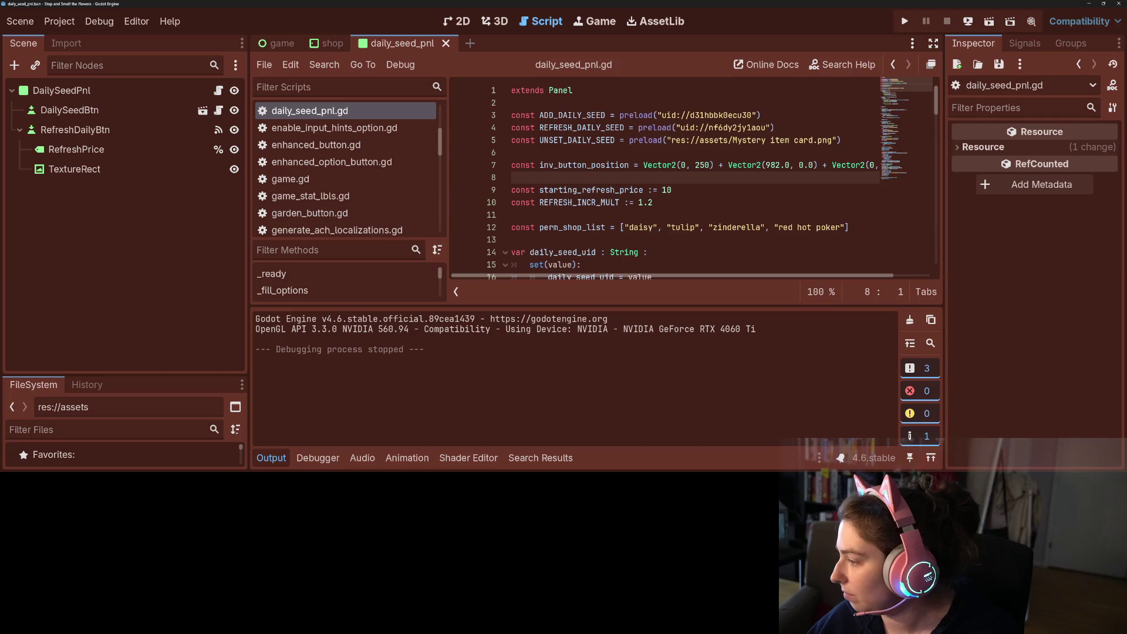
key(alt+Tab)
text(adds)
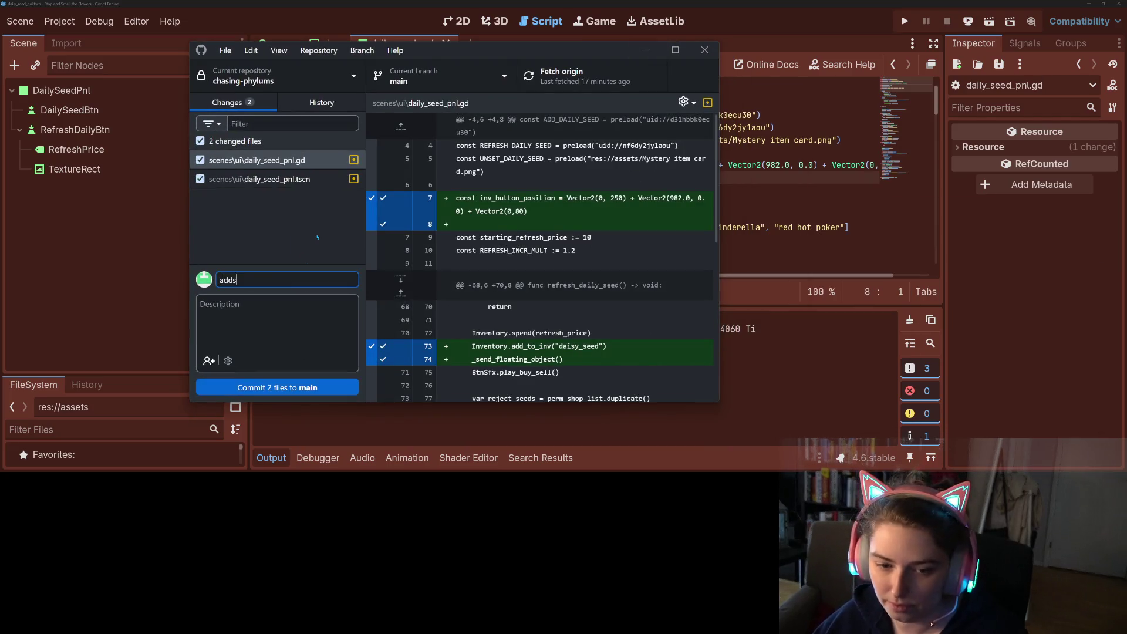
text( daisy seed with every sh)
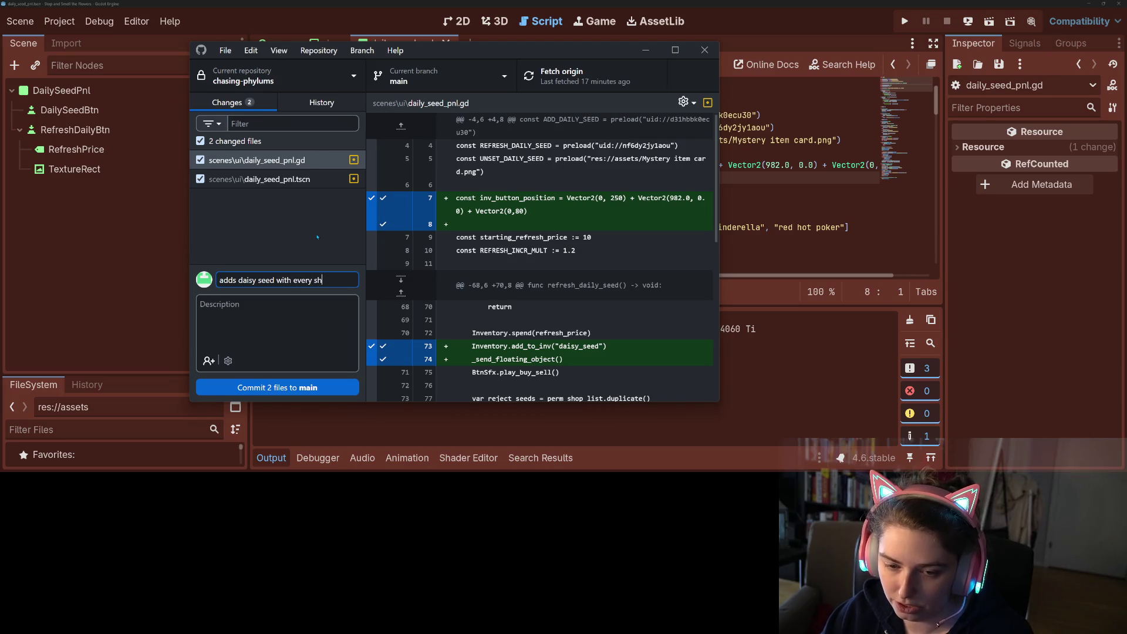
text(ase)
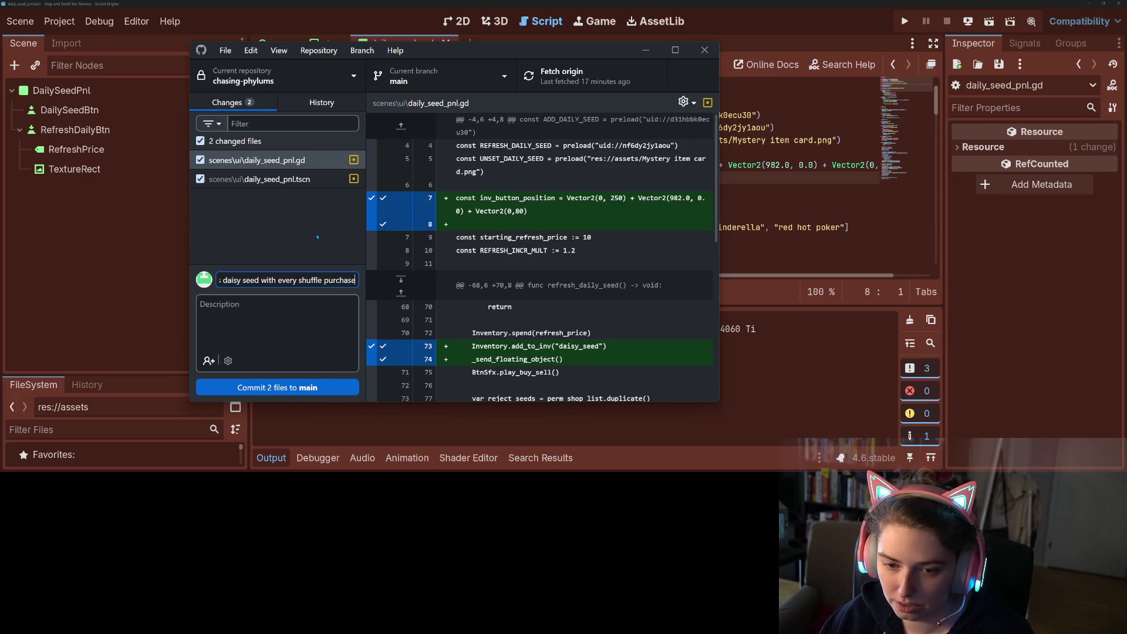
click(345, 387)
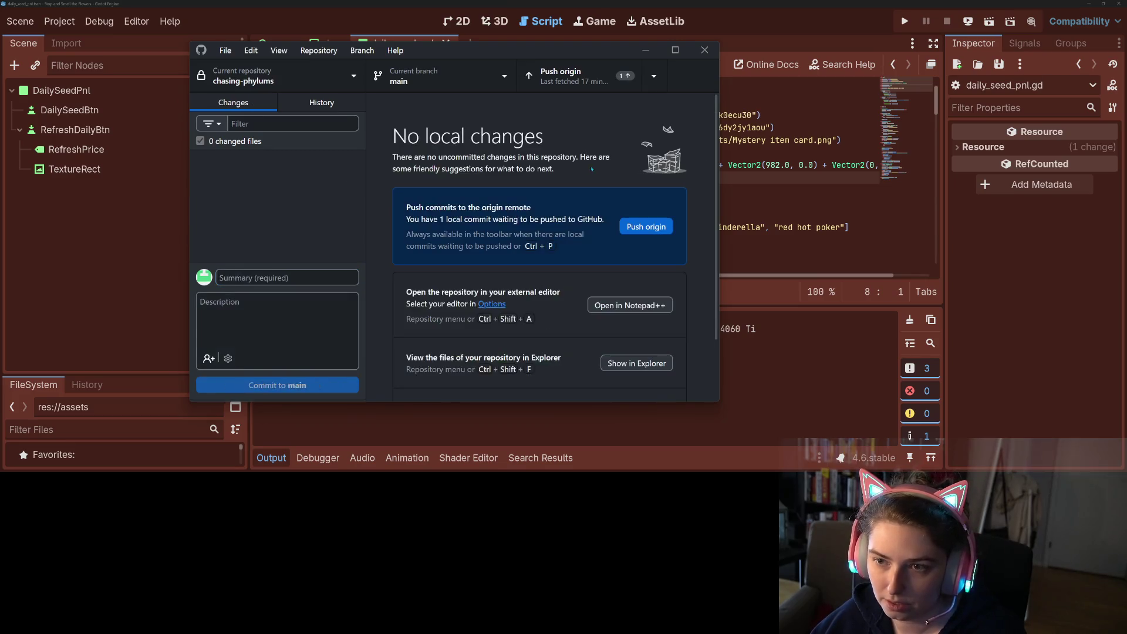
click(599, 66)
click(718, 263)
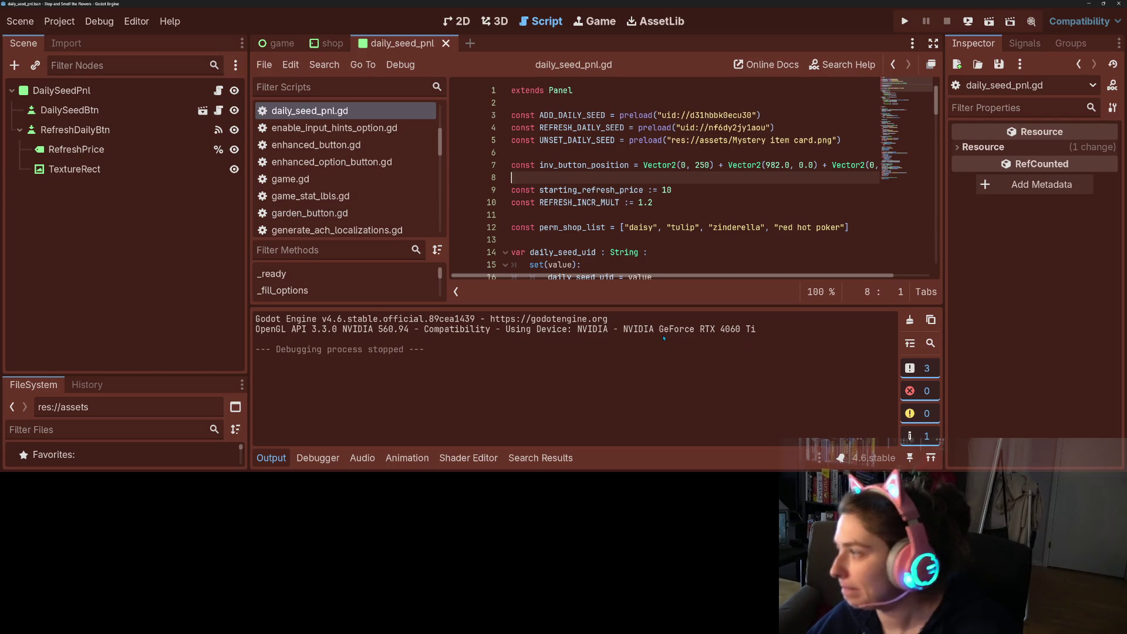
Change Application > Config > Version in Project Settings from 0.3 to 0.4.
click(59, 22)
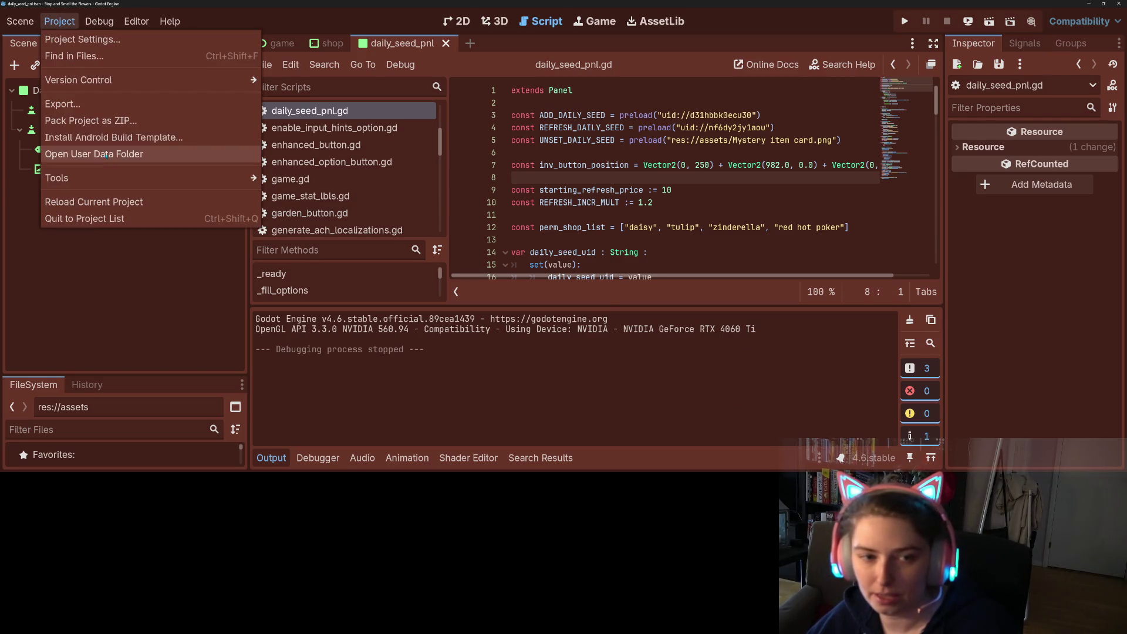
click(71, 39)
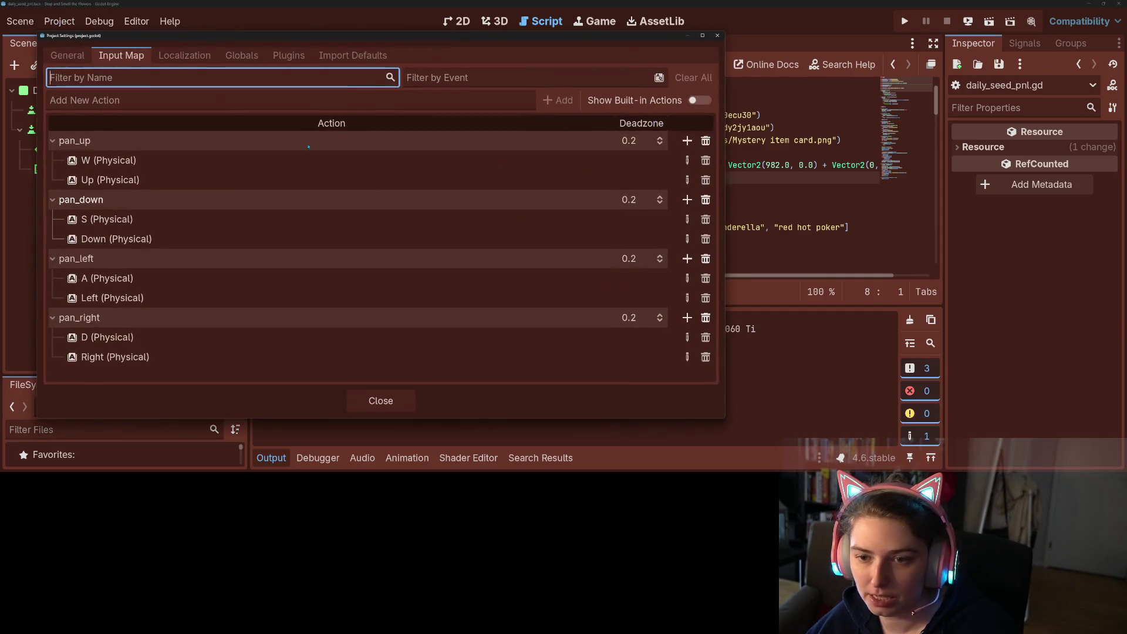
click(69, 55)
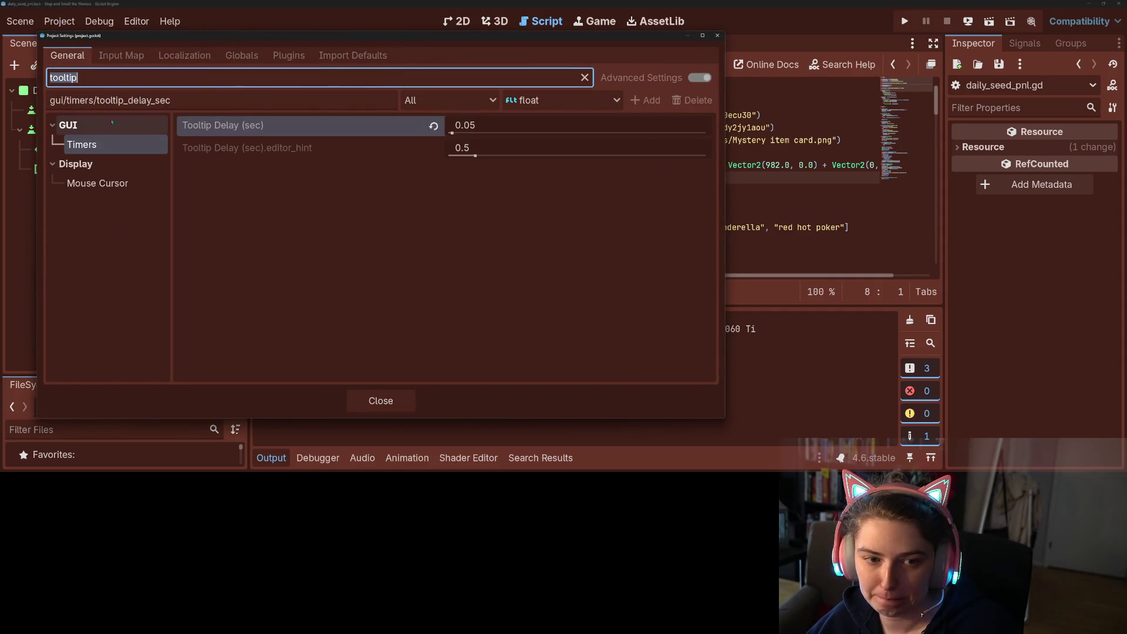
click(585, 79)
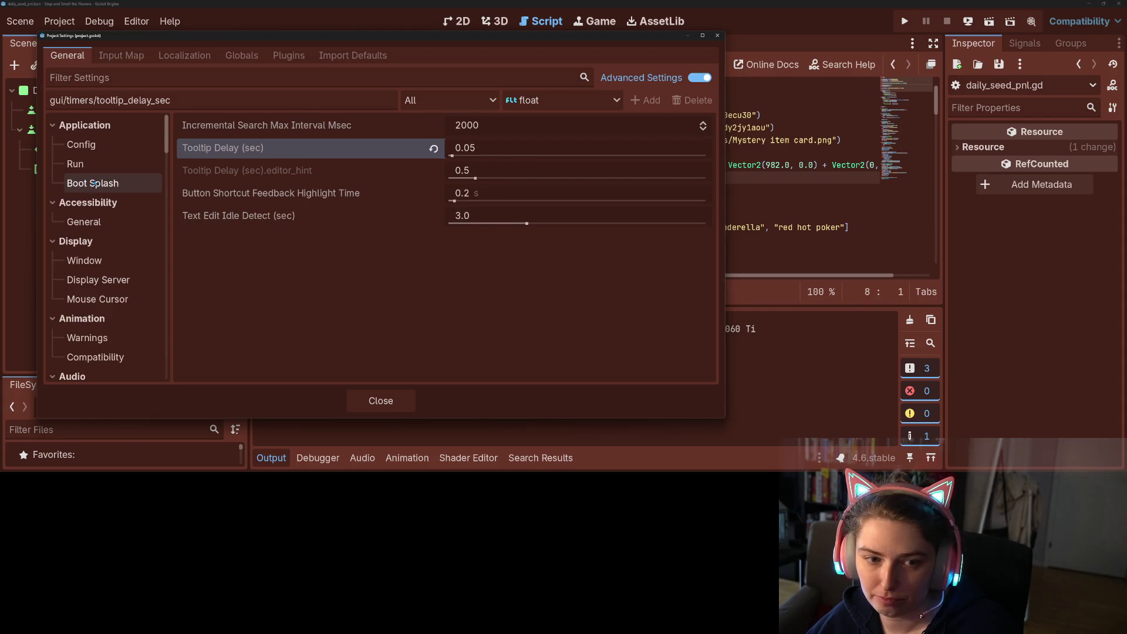
click(101, 223)
click(99, 171)
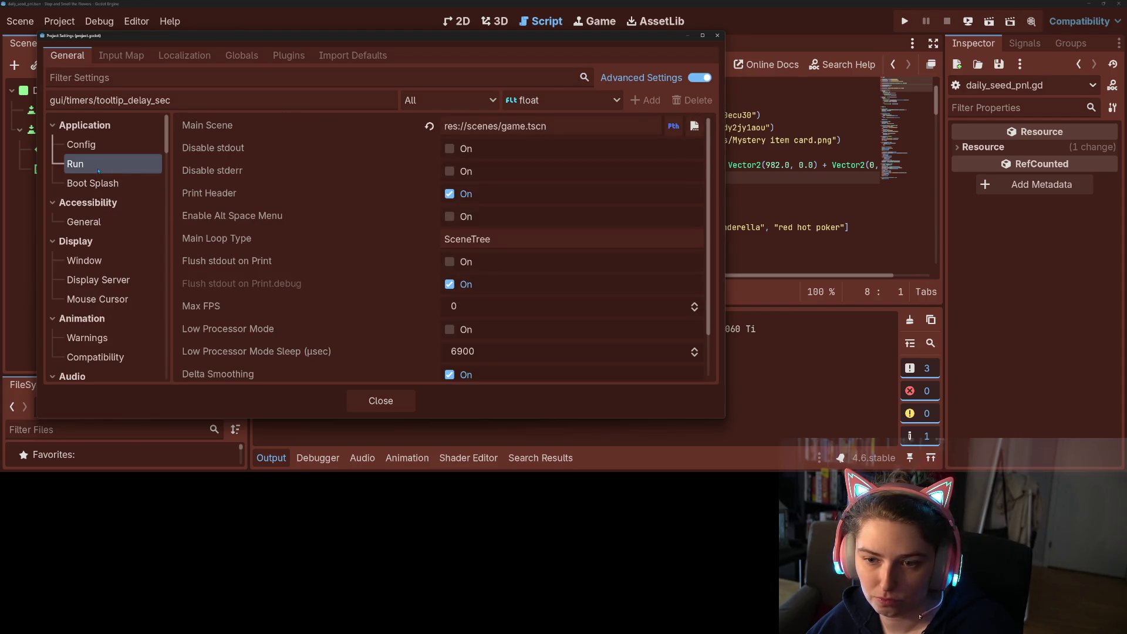
click(93, 147)
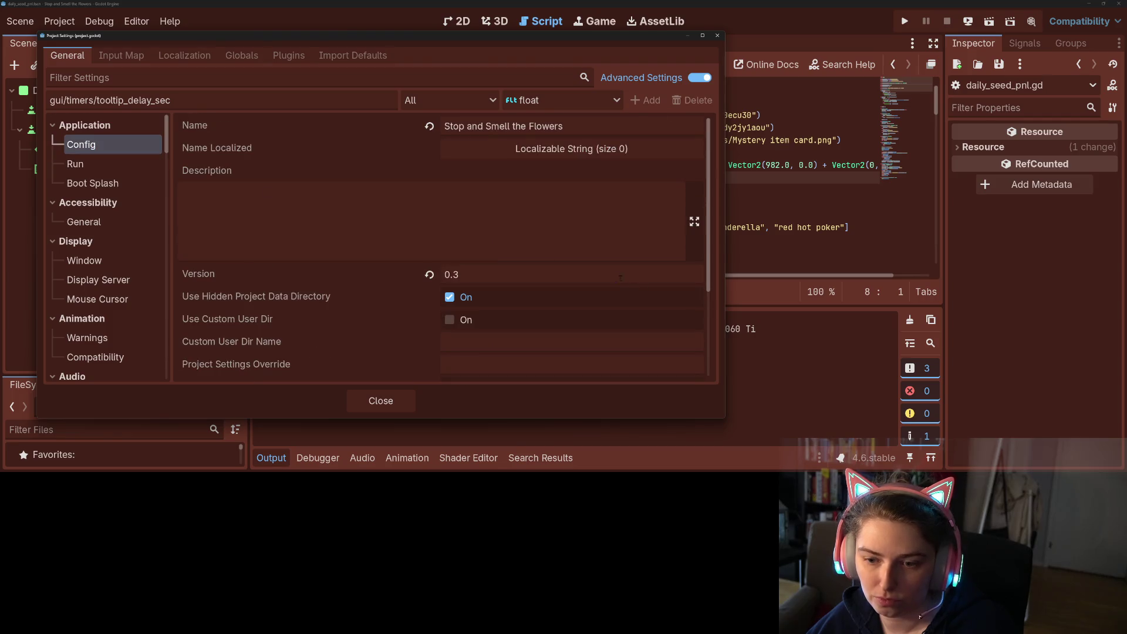
click(620, 278)
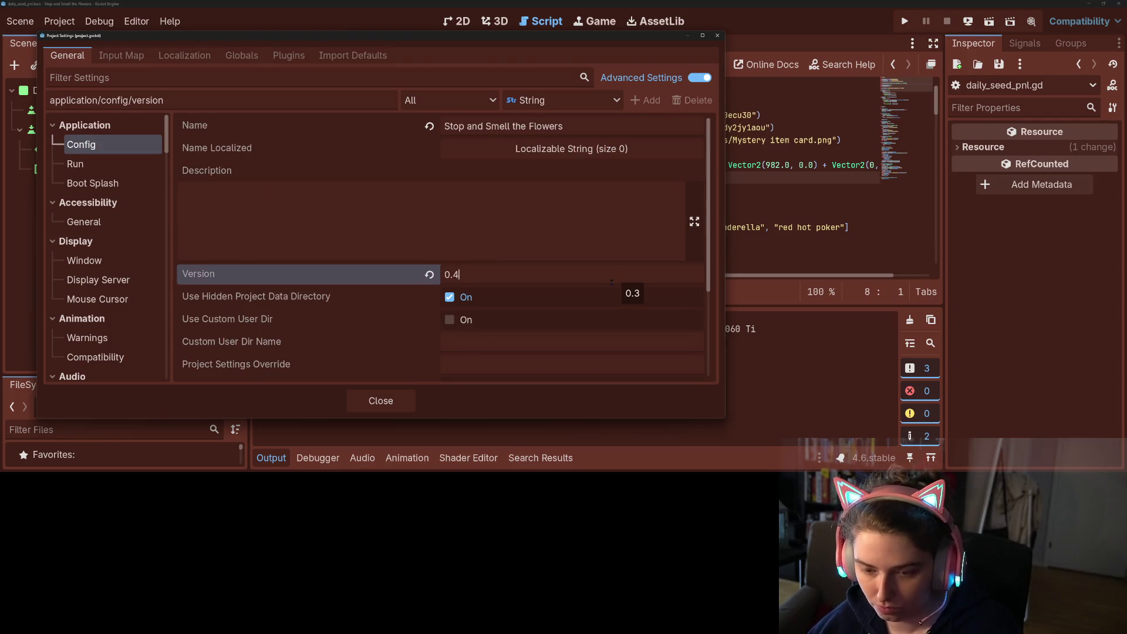
click(380, 401)
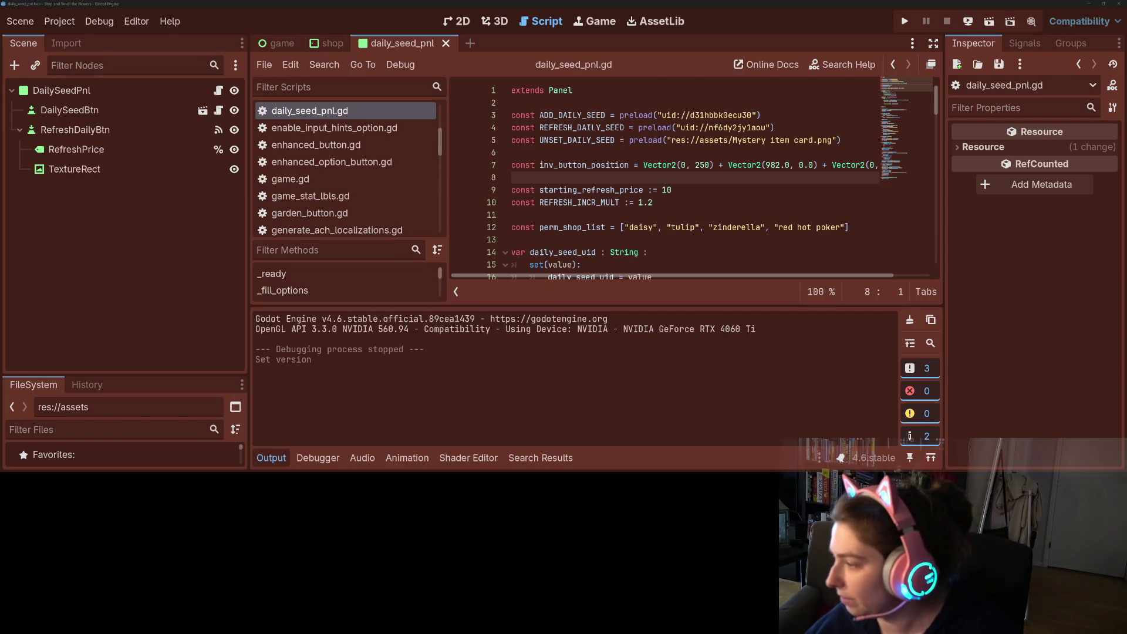
key(alt+Tab)
Add the card 'BUG: playing demo after full game removes full game data' to To Do Today.
click(579, 397)
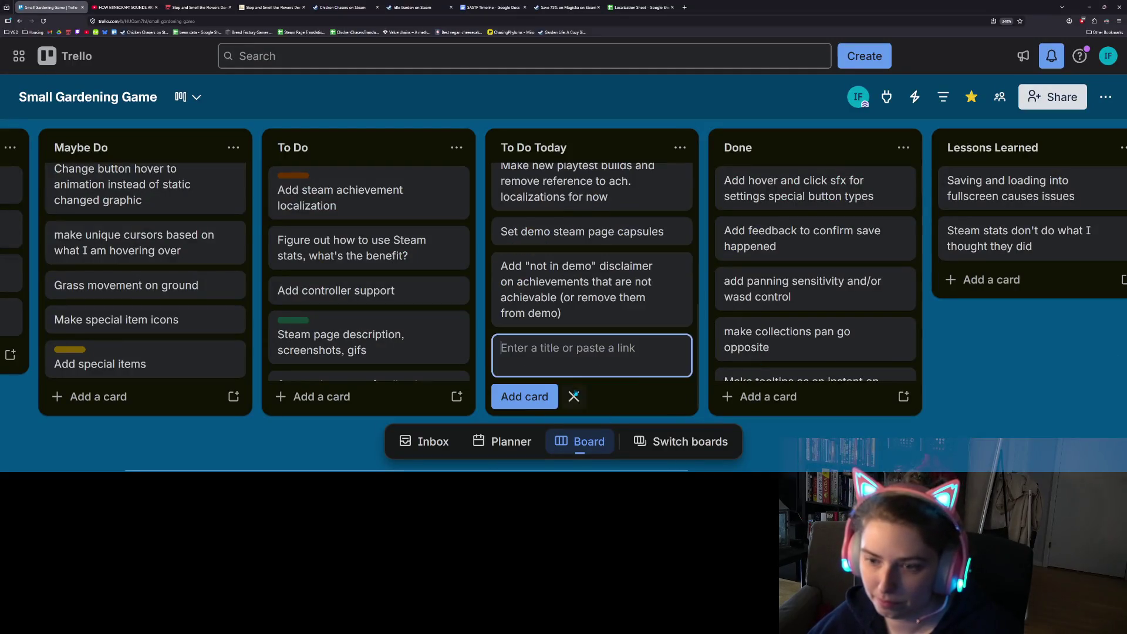
text(BUG: playing demo after fu)
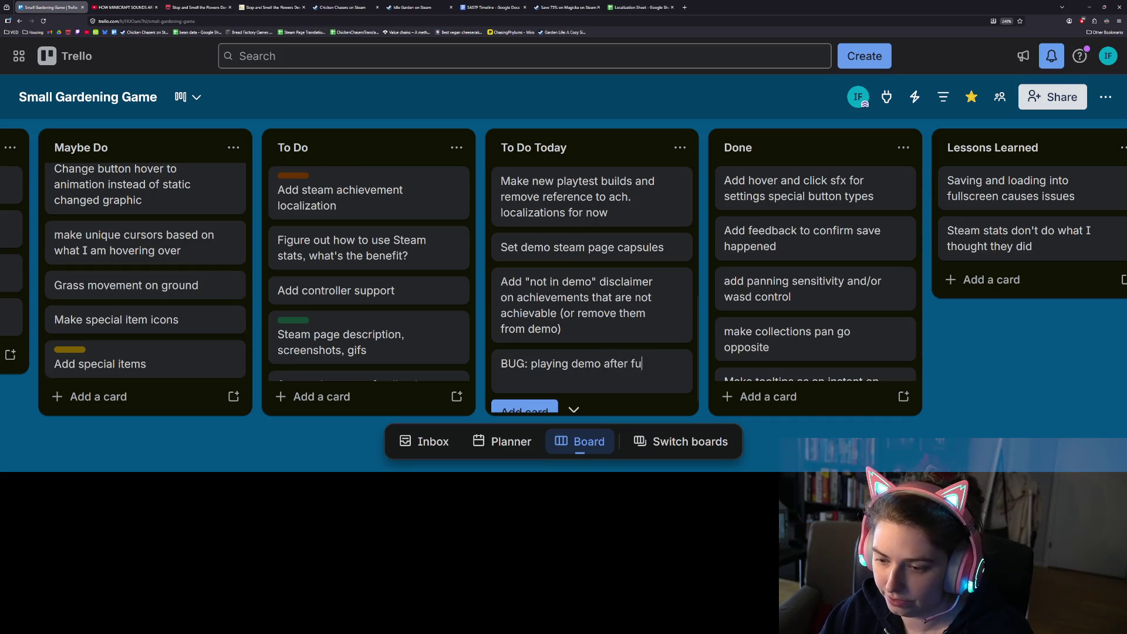
text(ll game removes full game data)
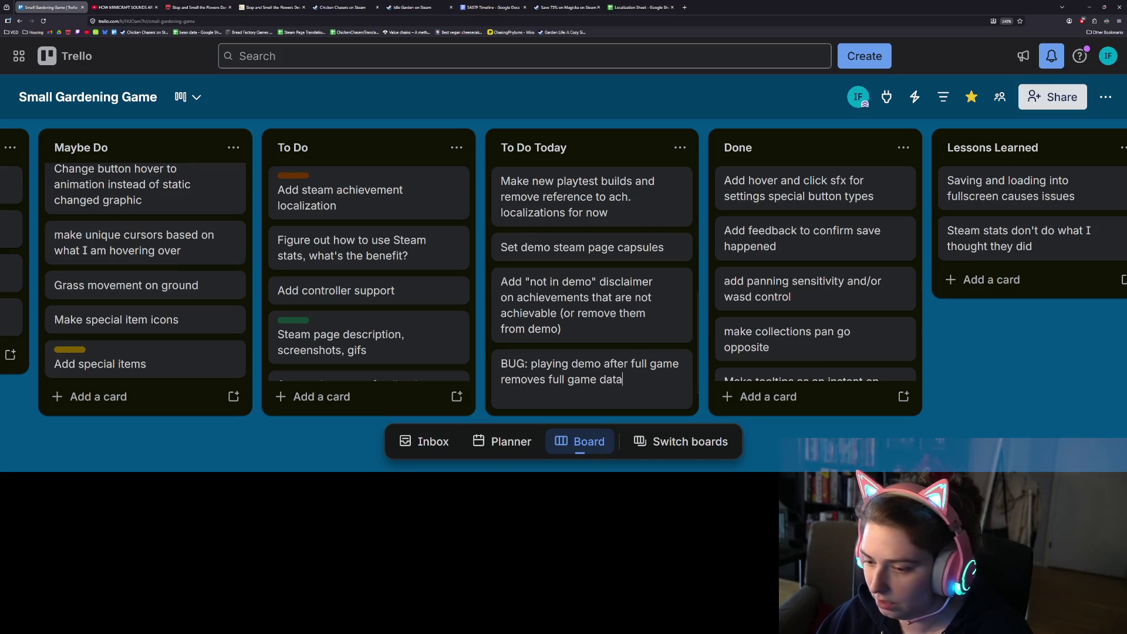
key(Return)
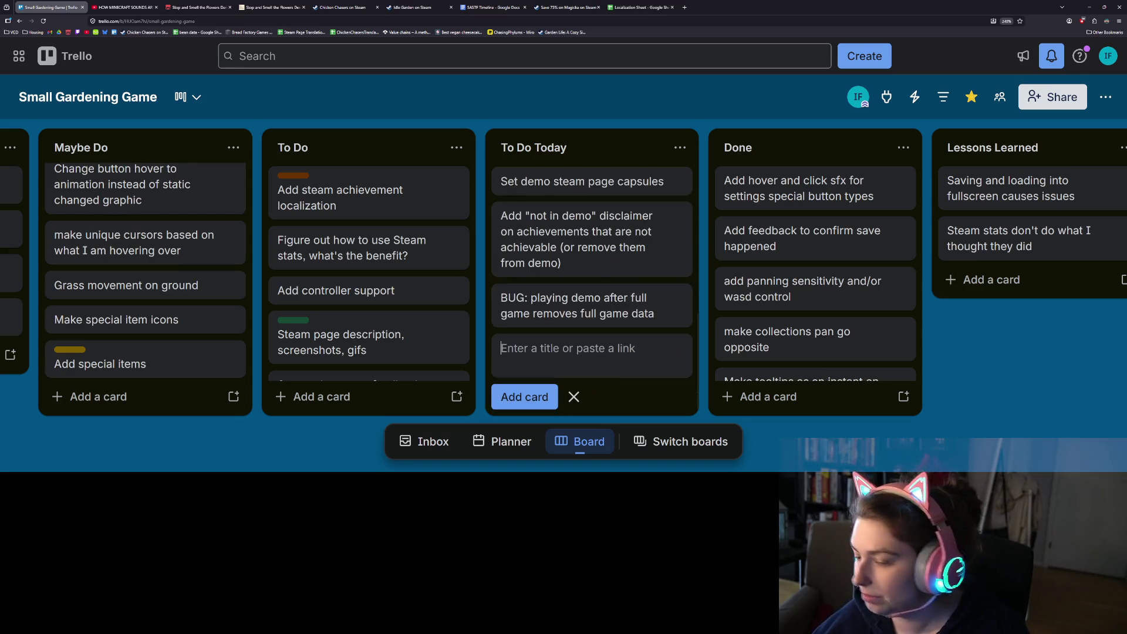
key(Escape)
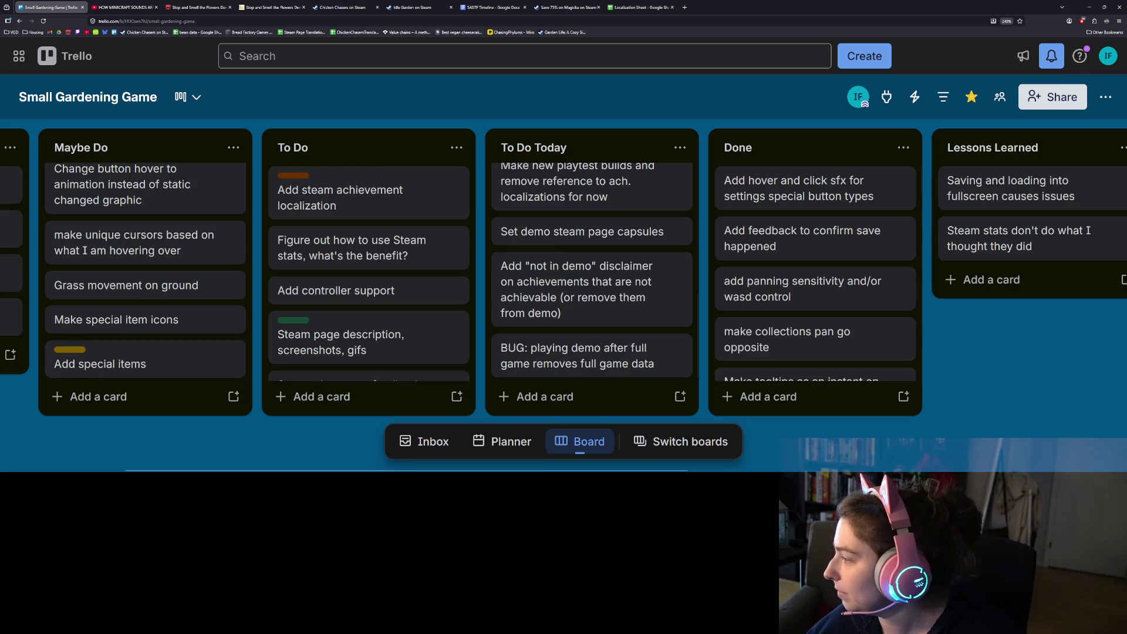
scroll(587, 276, up, 5)
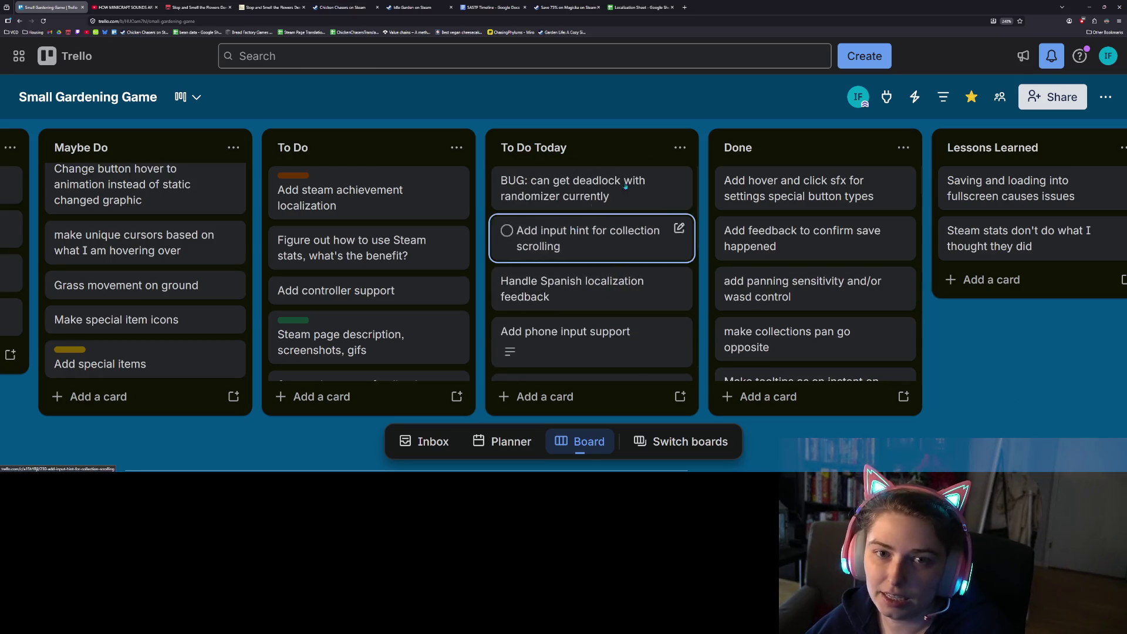
click(1089, 7)
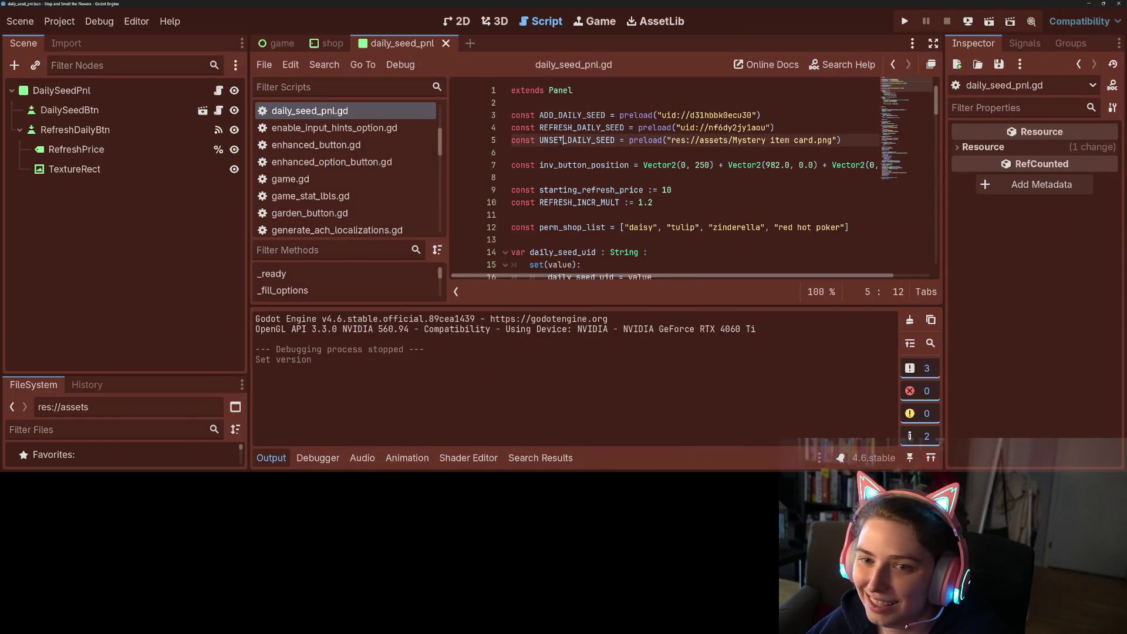
click(59, 21)
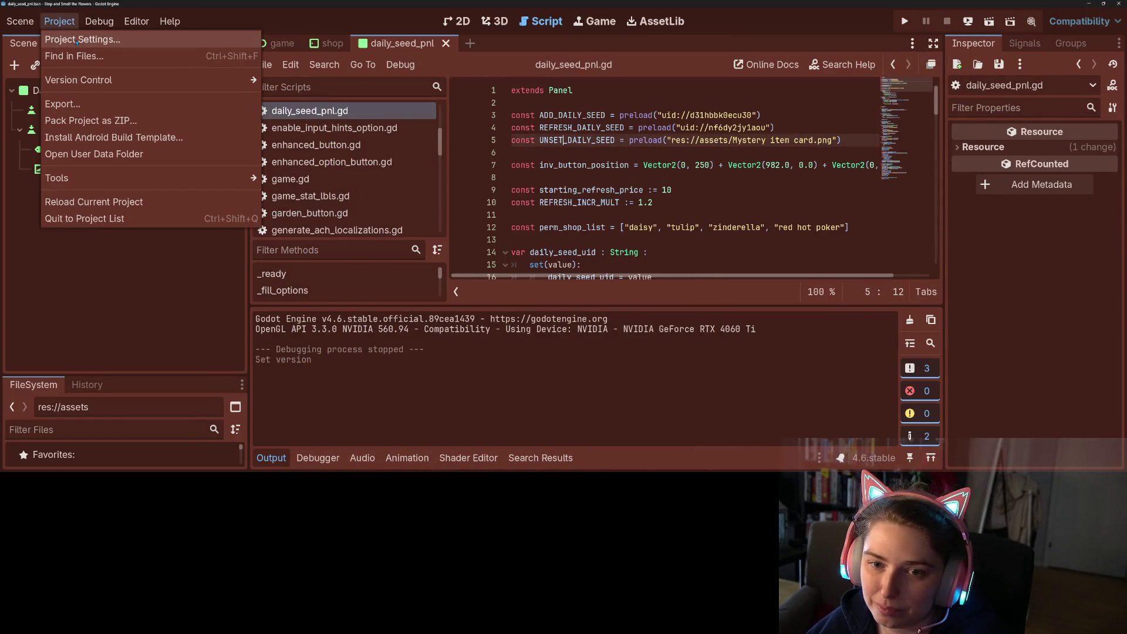
Remove the SteamManager autoload in Project Settings and save the scene.
click(77, 39)
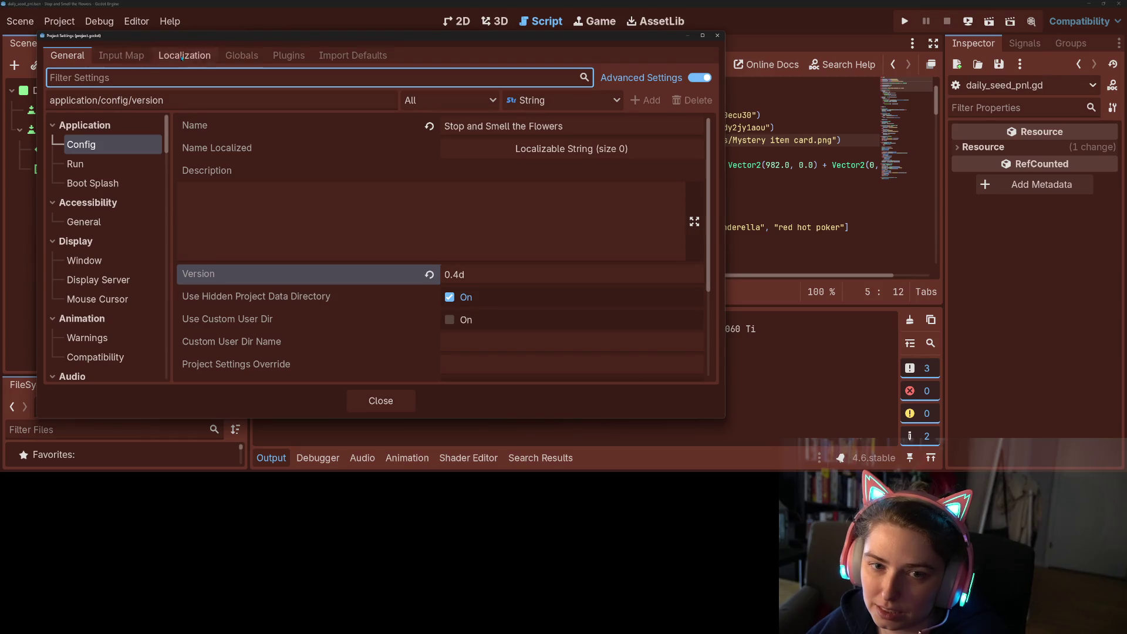
click(242, 55)
scroll(381, 266, down, 1)
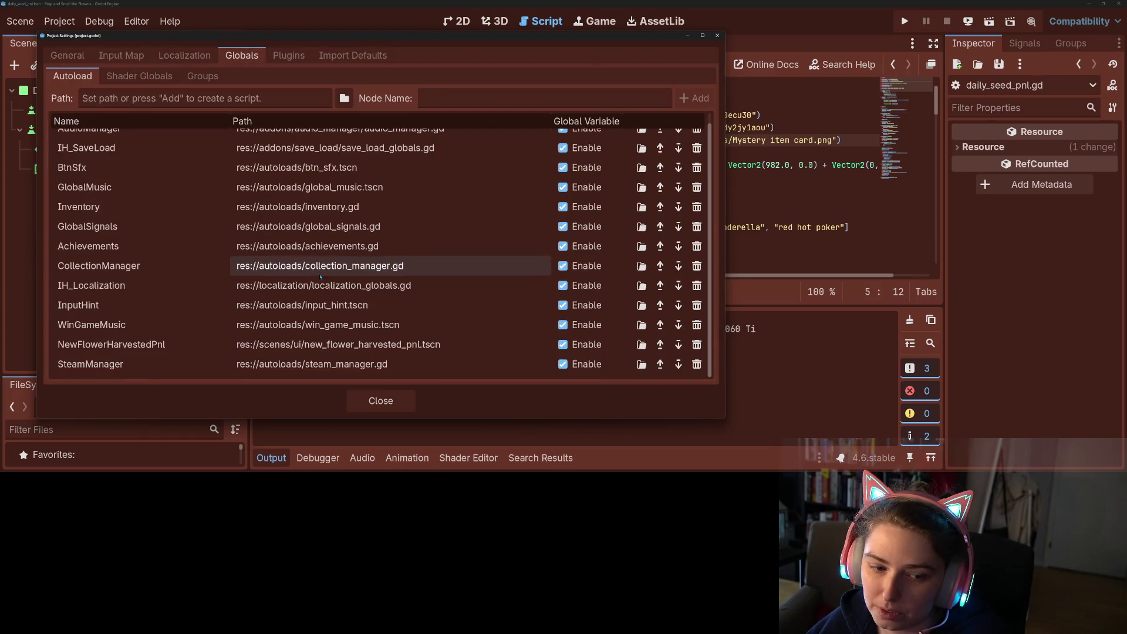
click(698, 364)
click(380, 400)
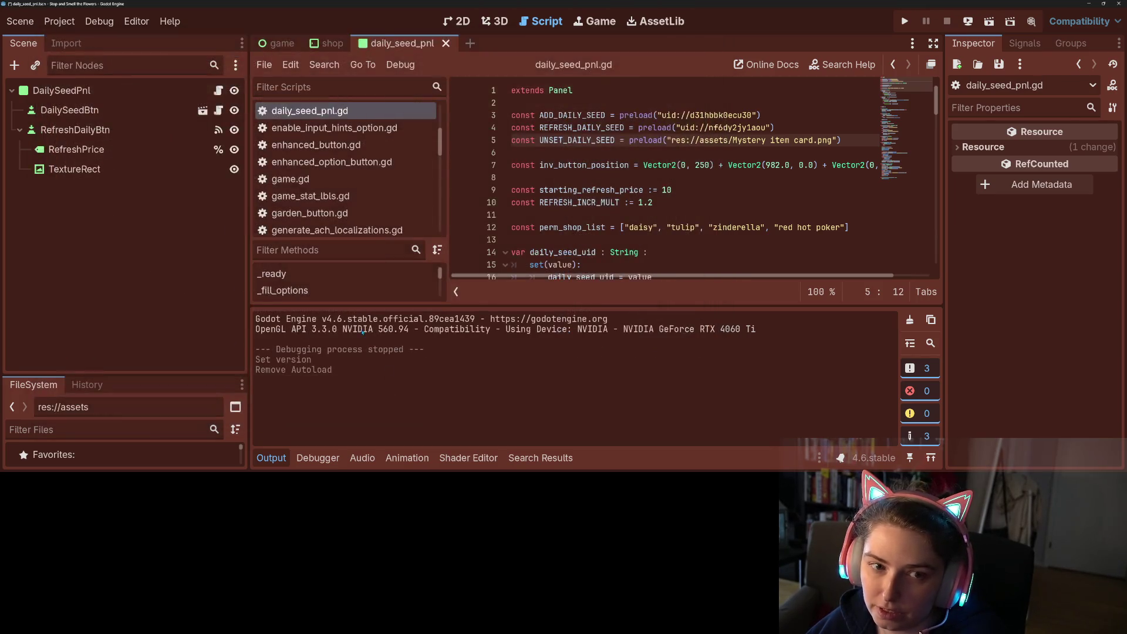
key(ctrl+s)
Export the Web preset, overwriting the existing index.html.
click(59, 21)
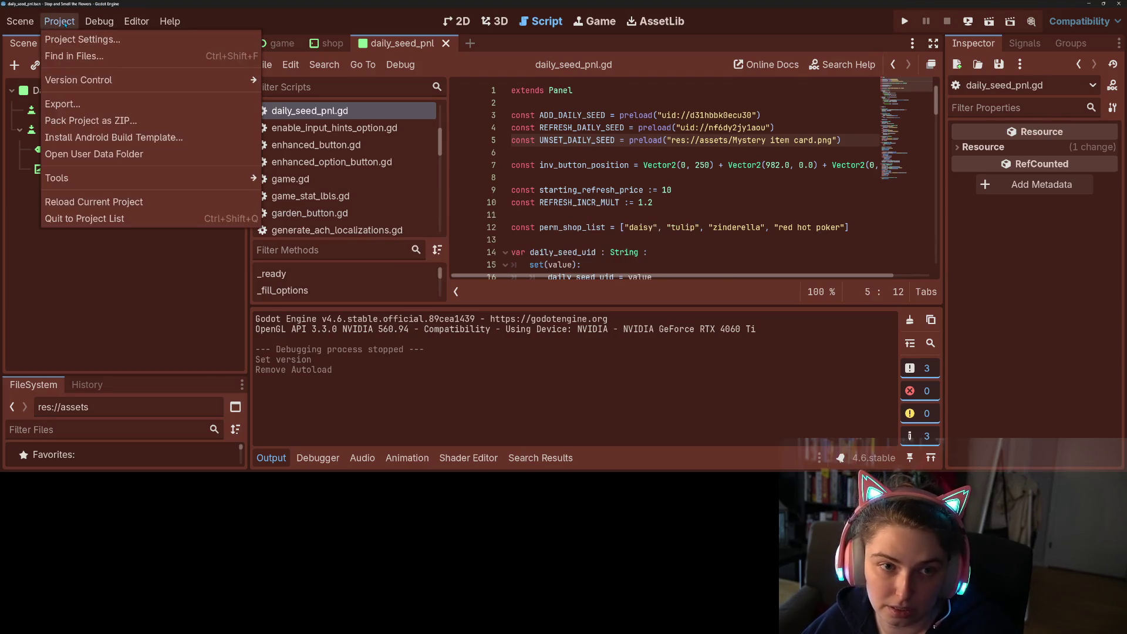
click(76, 103)
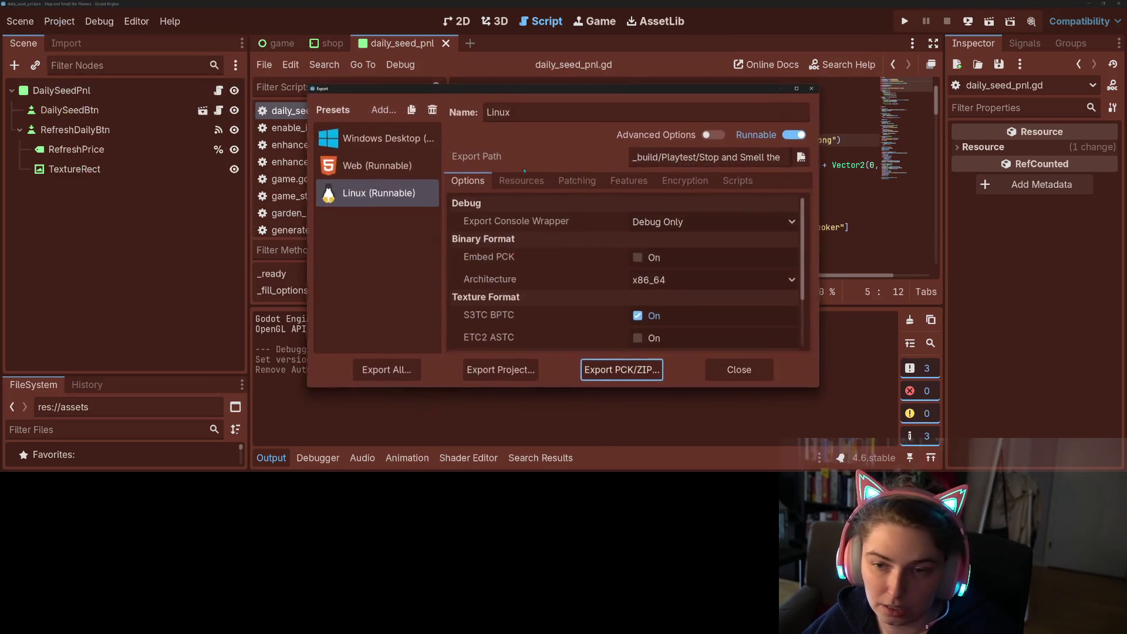
click(374, 156)
click(500, 371)
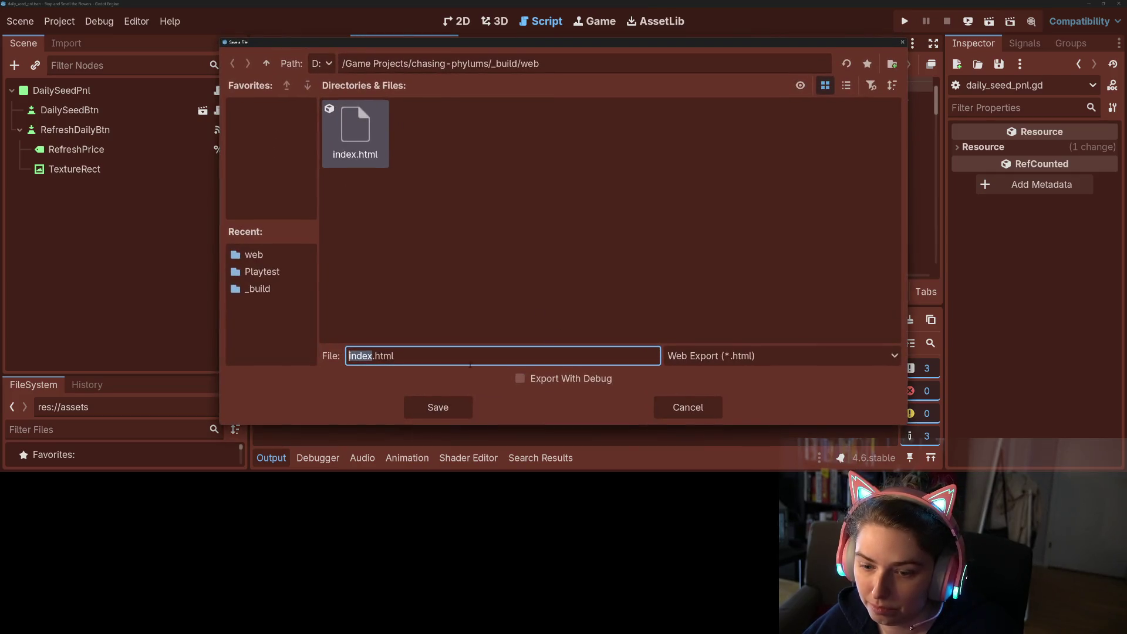
click(433, 413)
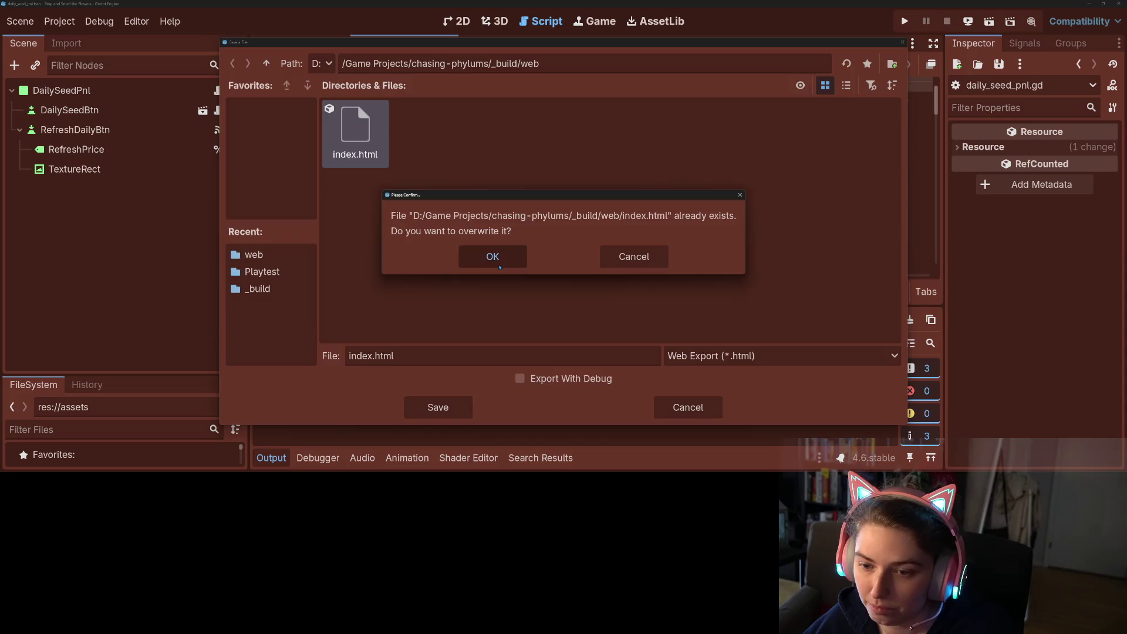
click(493, 257)
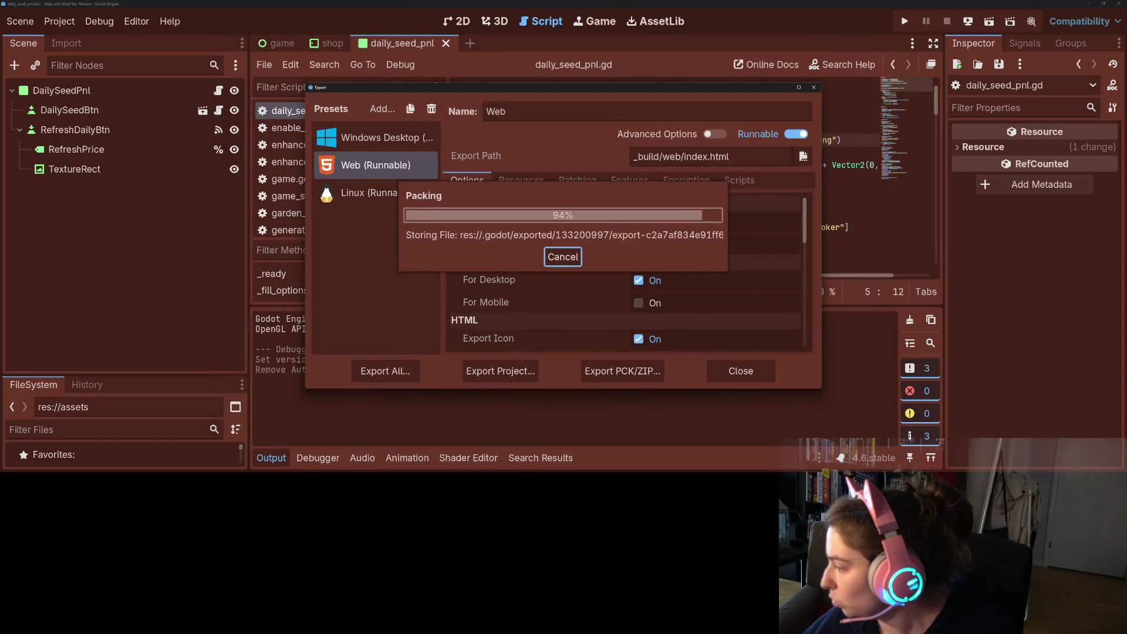
Bring up File Explorer on the chasing-phylums project folder.
key(alt+Tab)
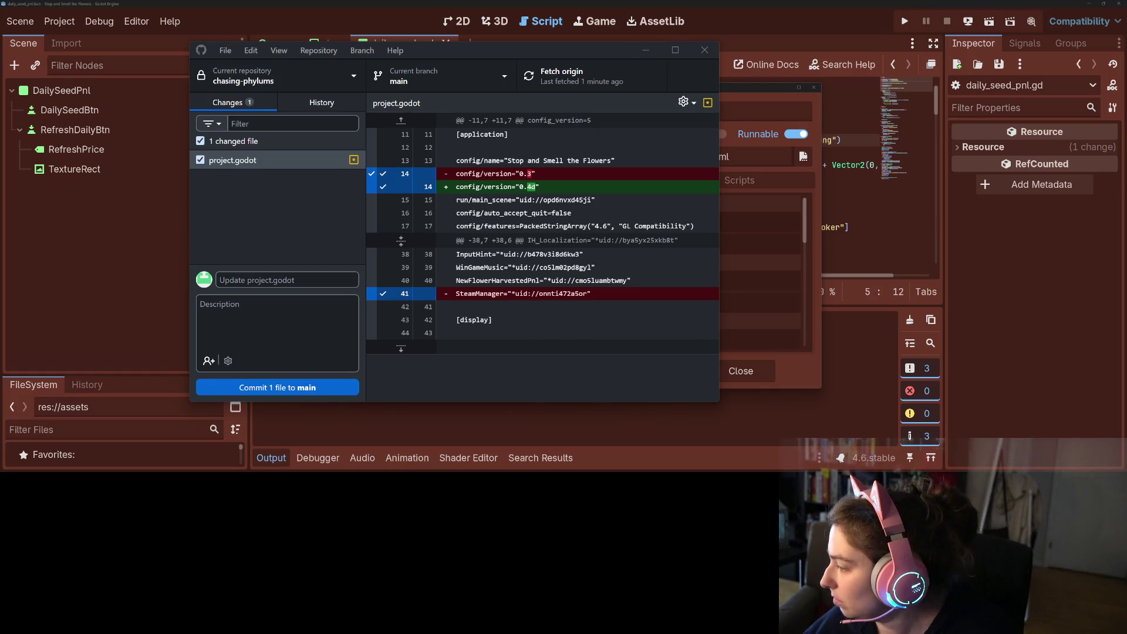
key(alt+Tab)
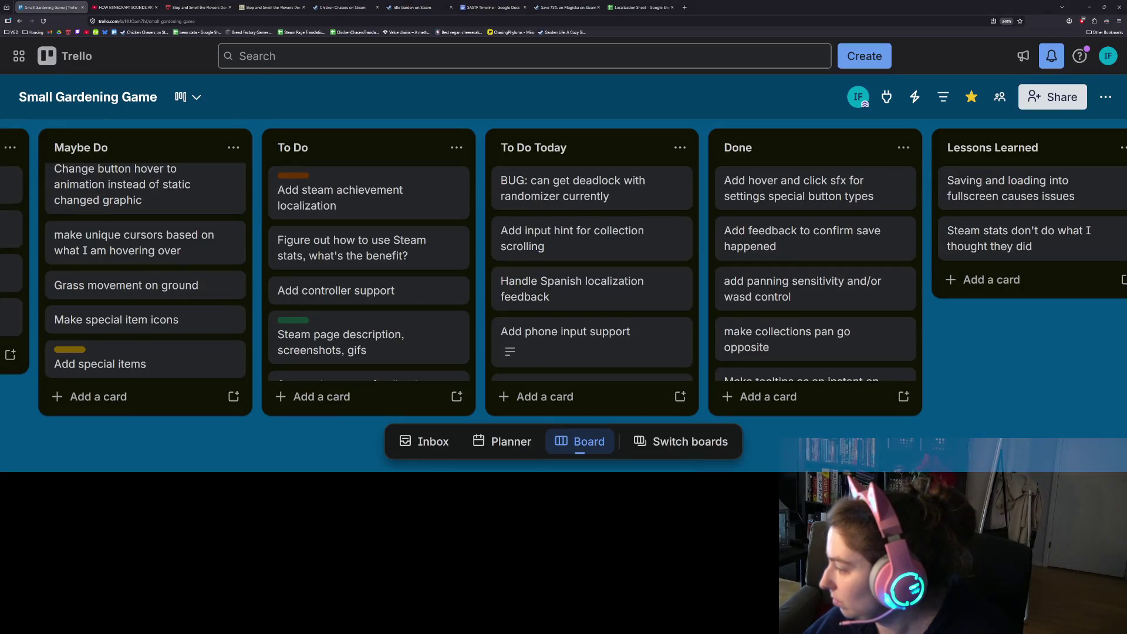
key(alt+Tab)
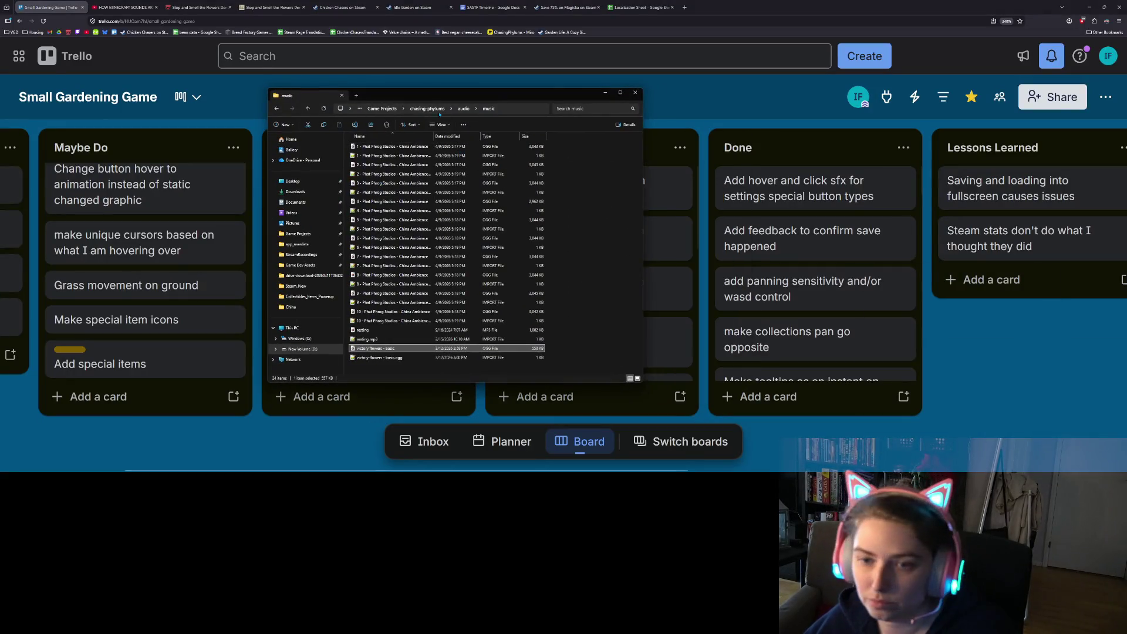
click(435, 109)
Compress the web folder in chasing-phylums/_build into a ZIP file.
double_click(370, 165)
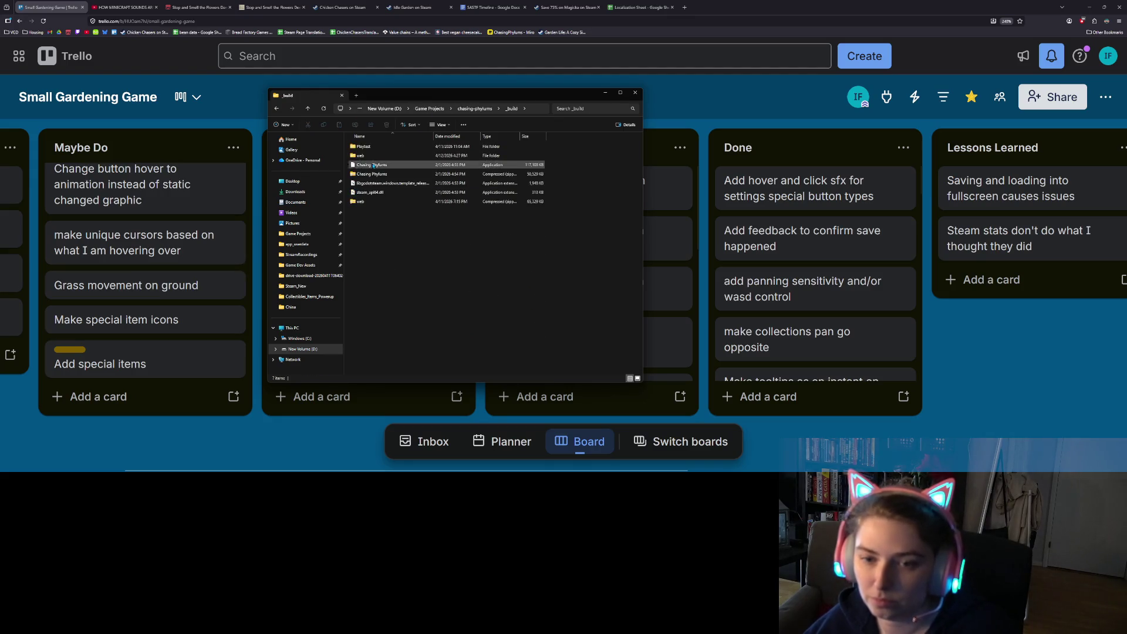
double_click(379, 155)
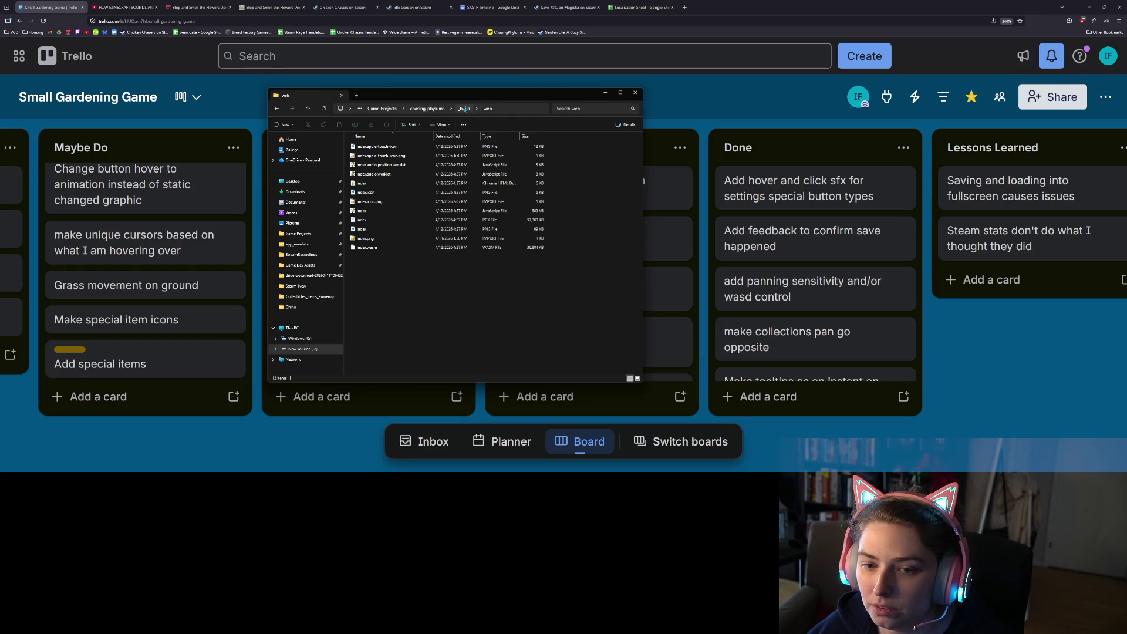
click(464, 109)
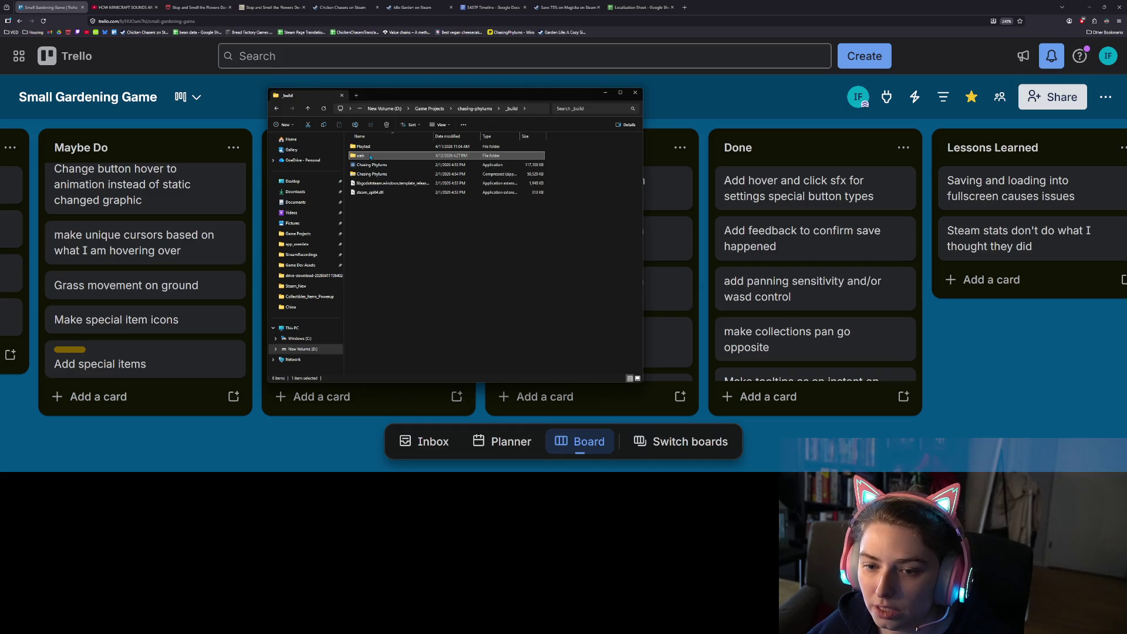
right_click(371, 157)
mouse_move(423, 233)
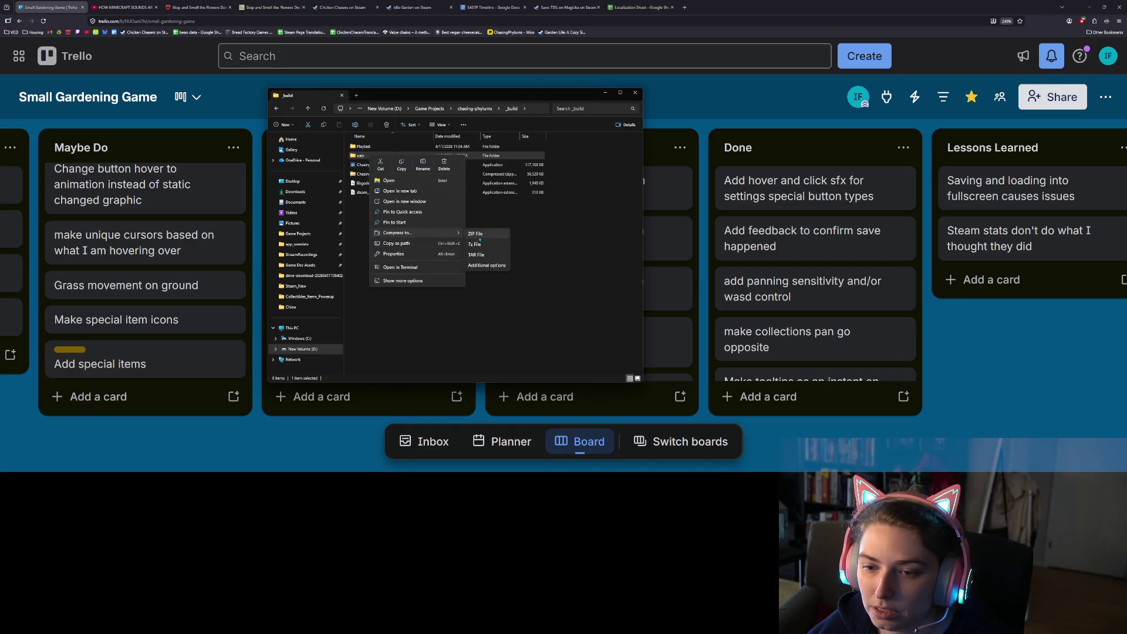
click(480, 237)
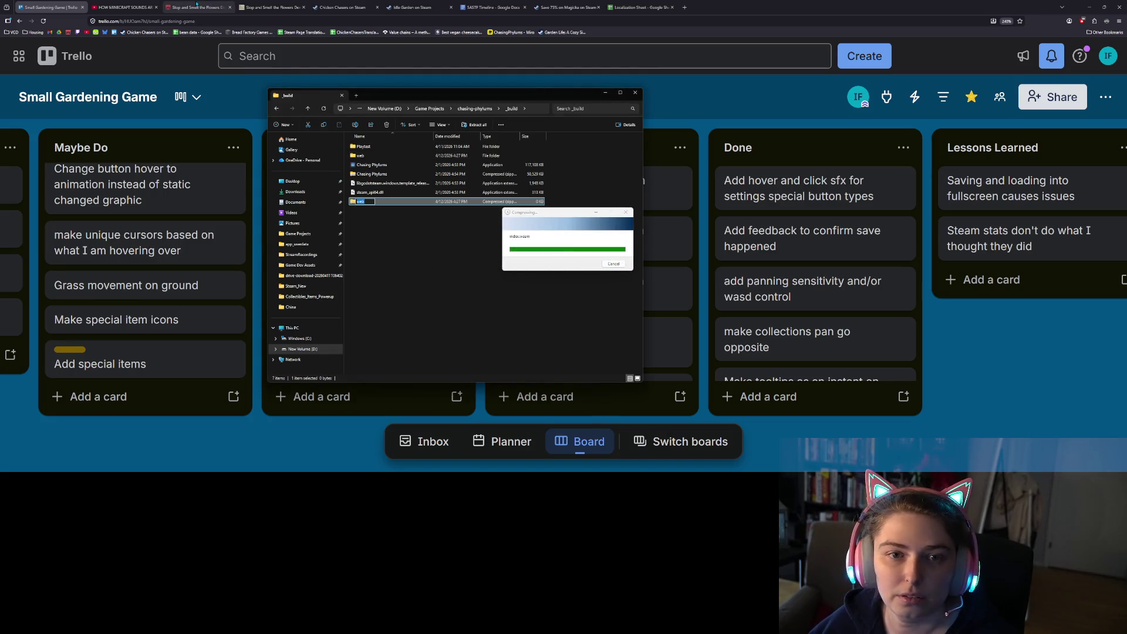
Switch to itch.io and open the game's edit page.
click(194, 7)
click(315, 117)
scroll(296, 341, down, 10)
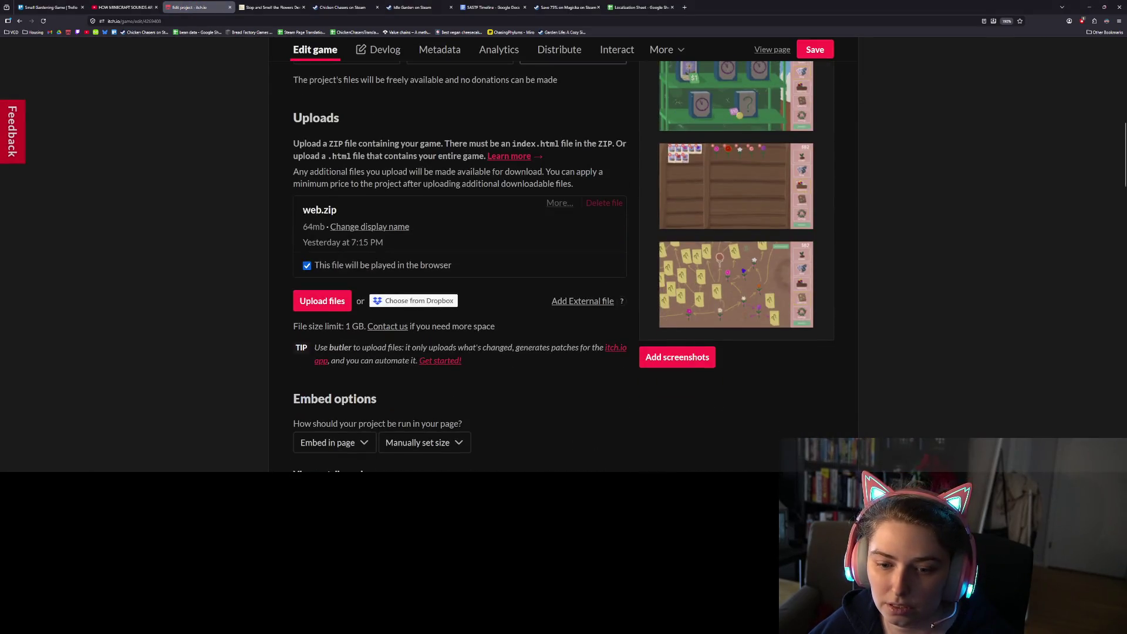
Upload web.zip to itch.io as the browser-playable file and save the project.
click(329, 301)
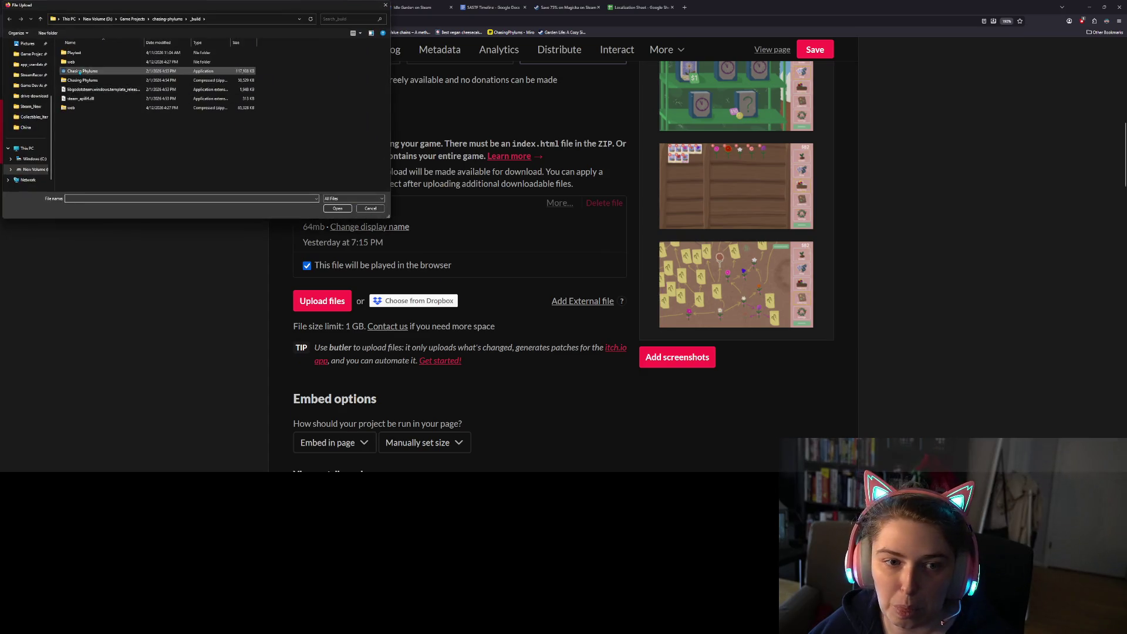
double_click(84, 109)
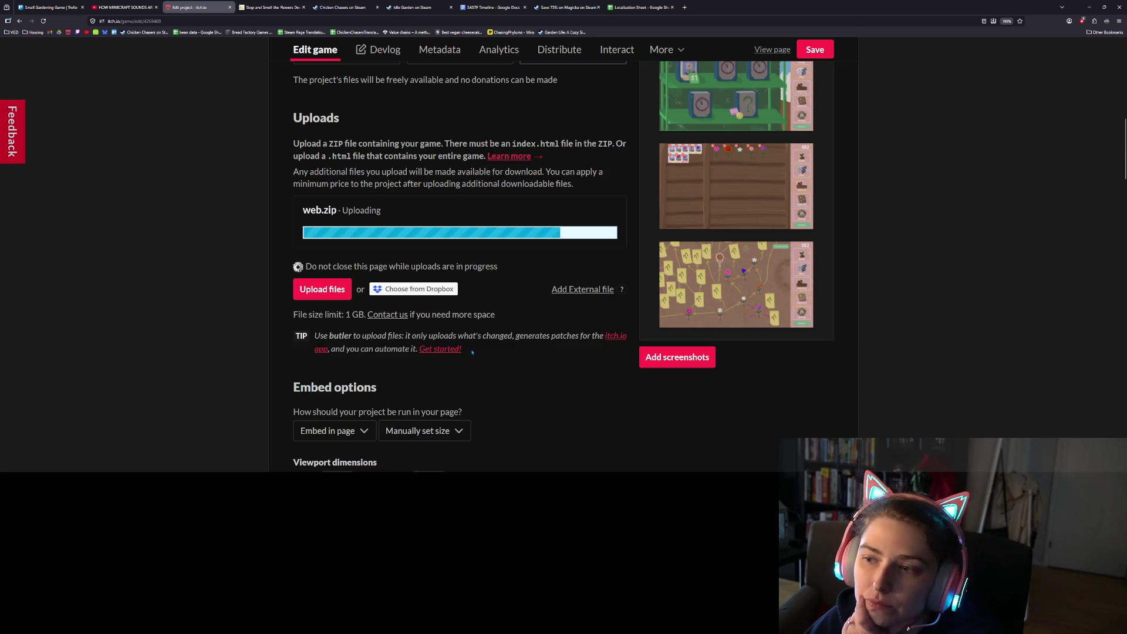
click(307, 293)
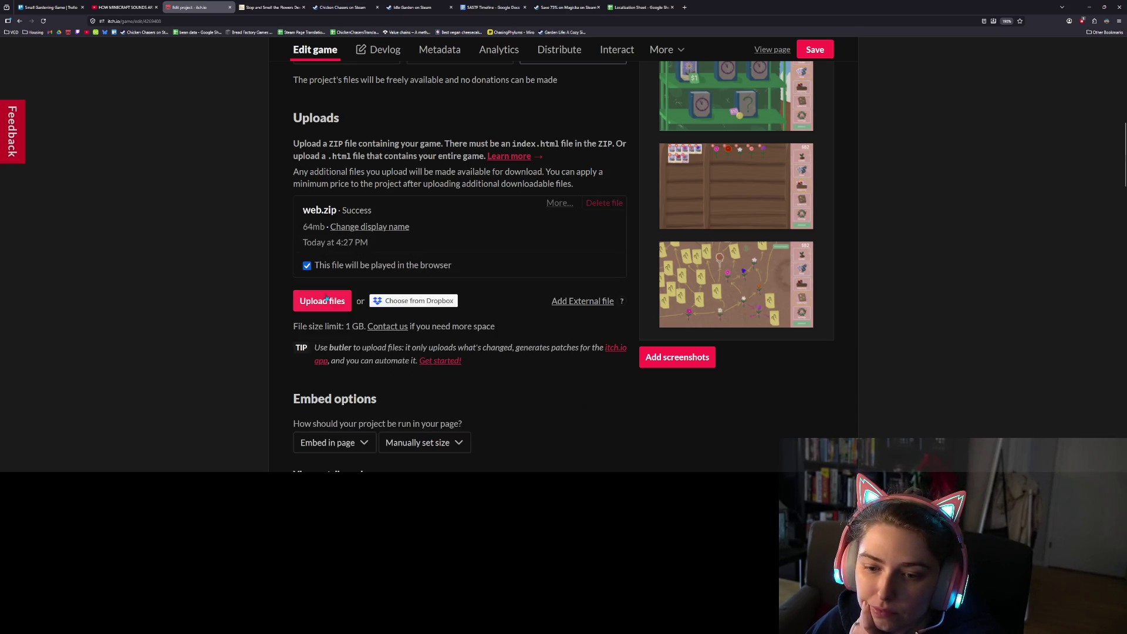
click(812, 51)
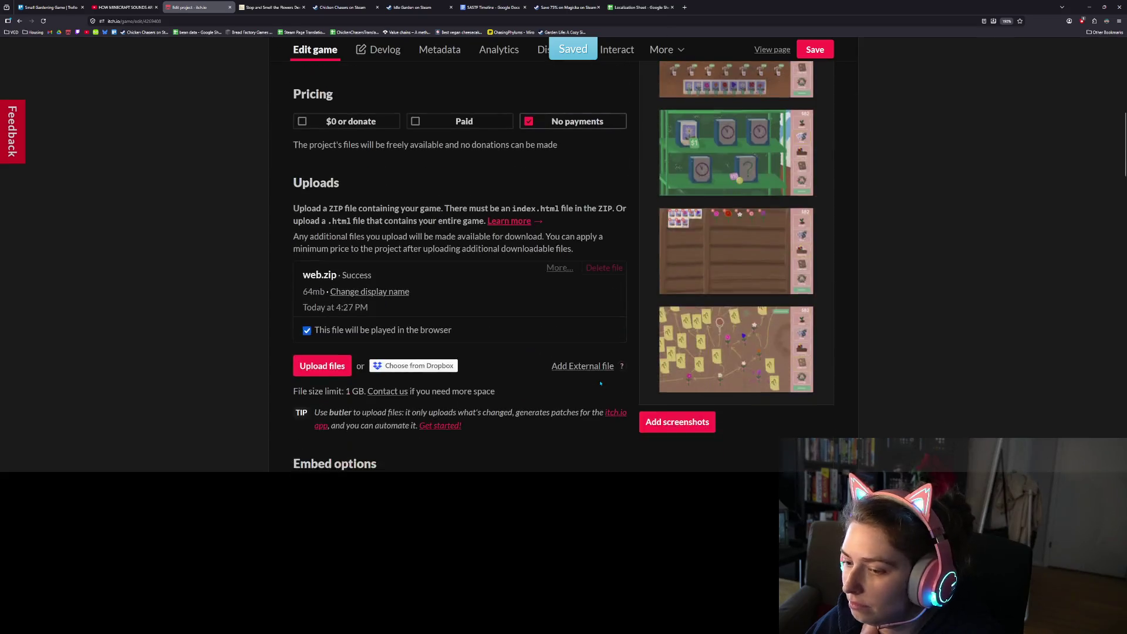
click(386, 120)
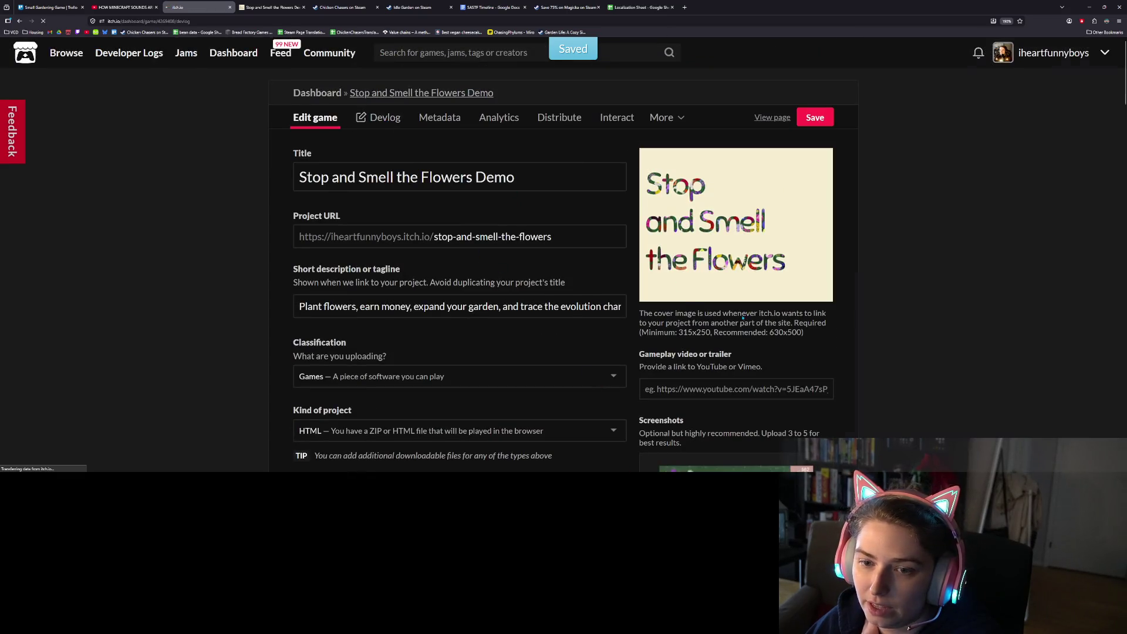
Start a General Update devlog post titled 'Demo Updates v0.4'.
click(744, 160)
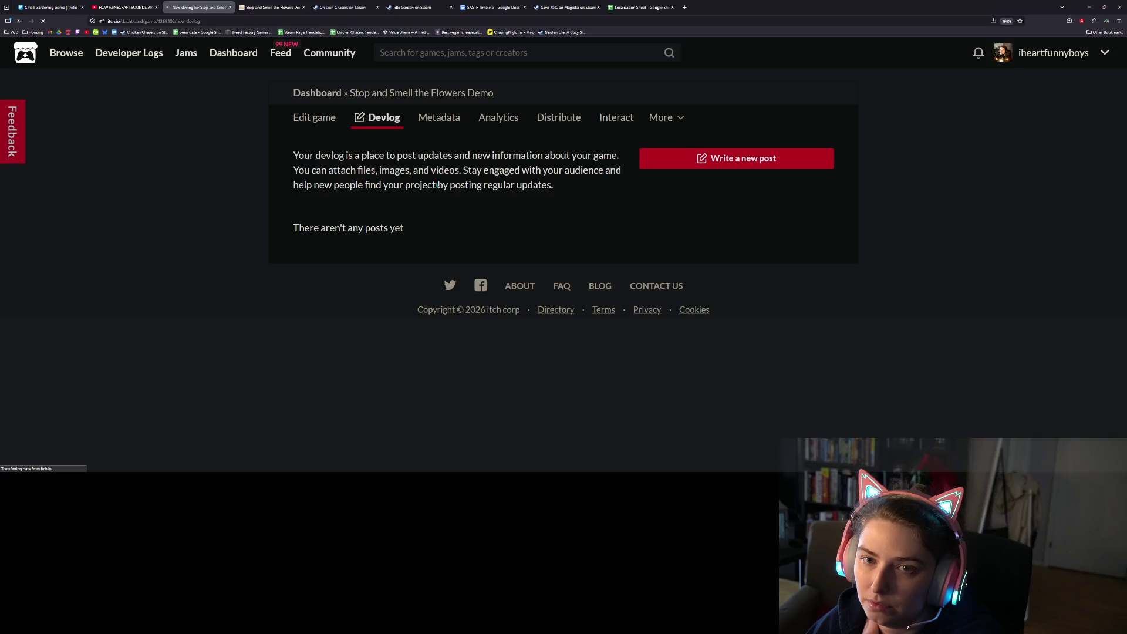
click(616, 203)
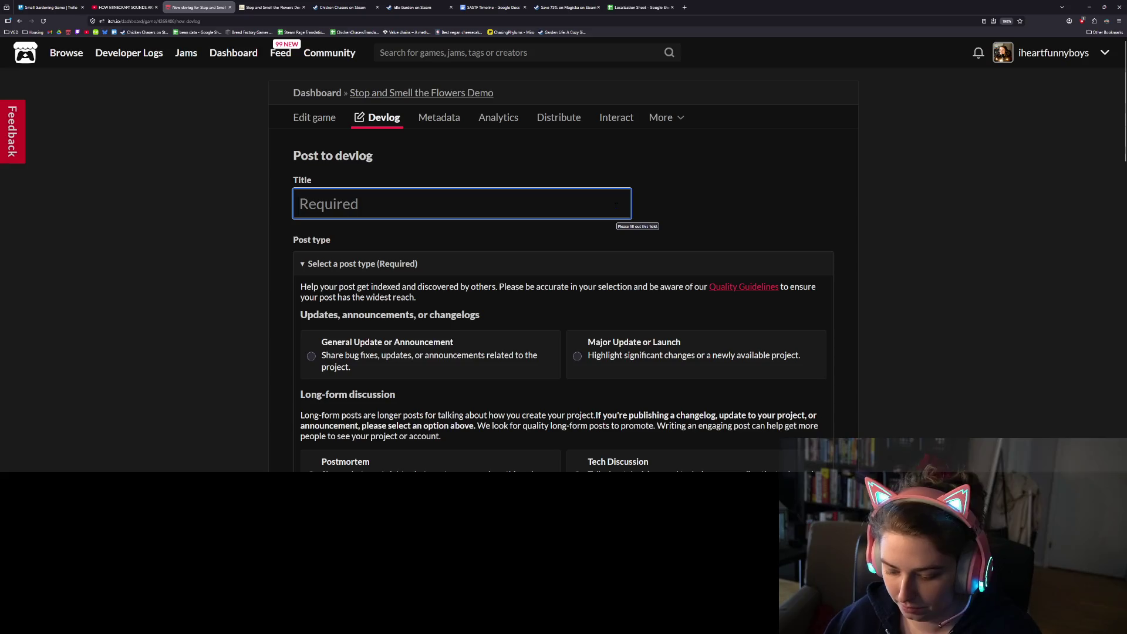
text(Demo U)
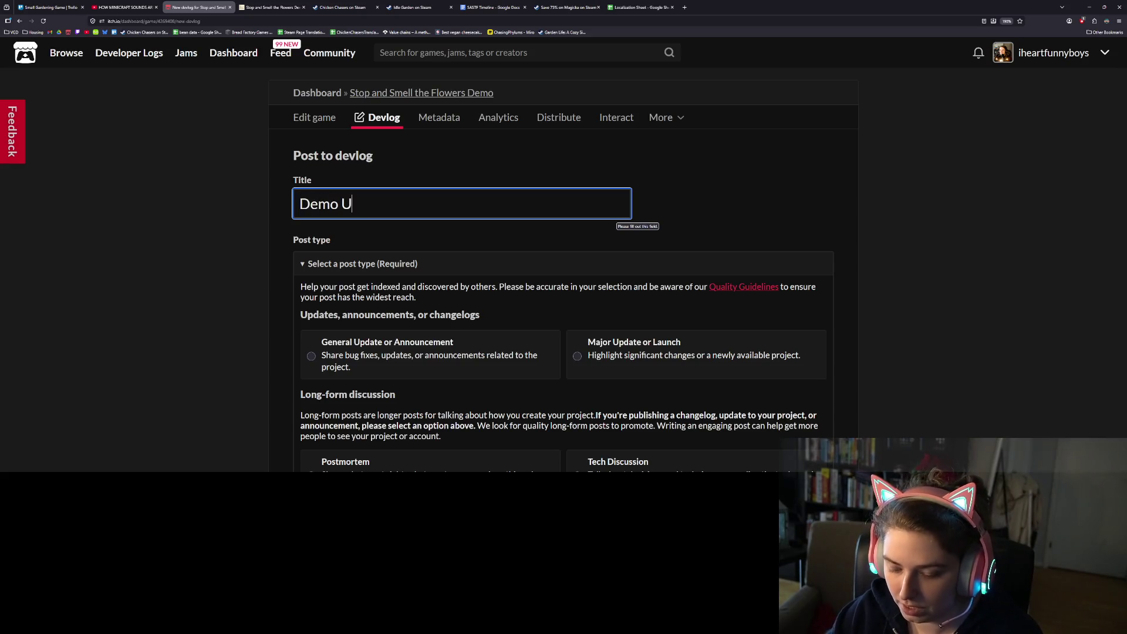
text(pdates v0.4)
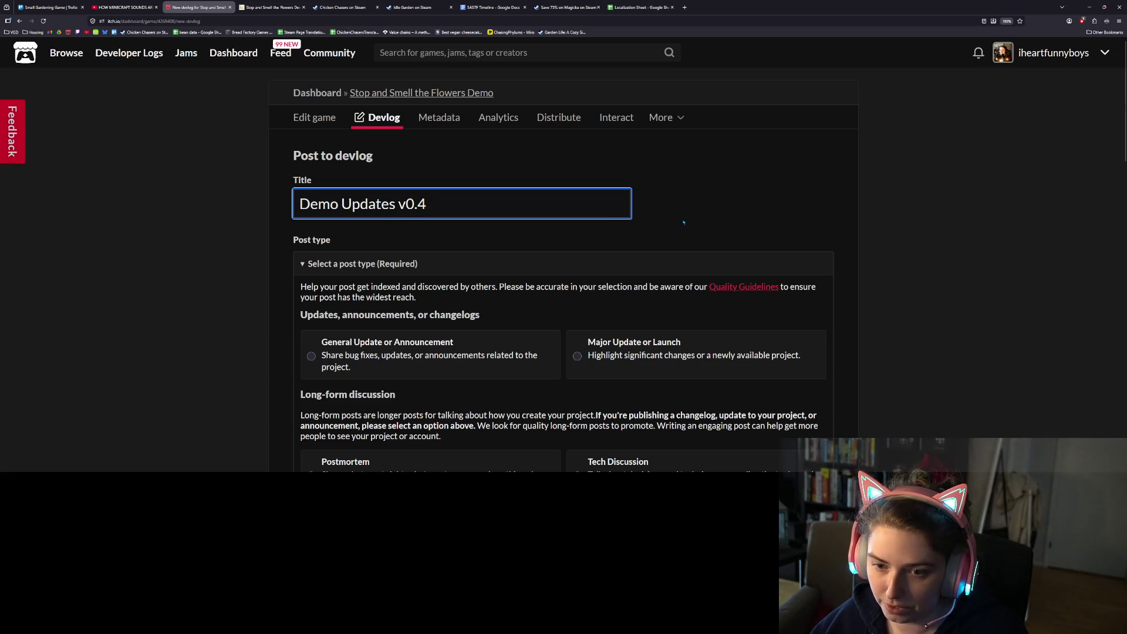
scroll(459, 239, down, 2)
click(460, 239)
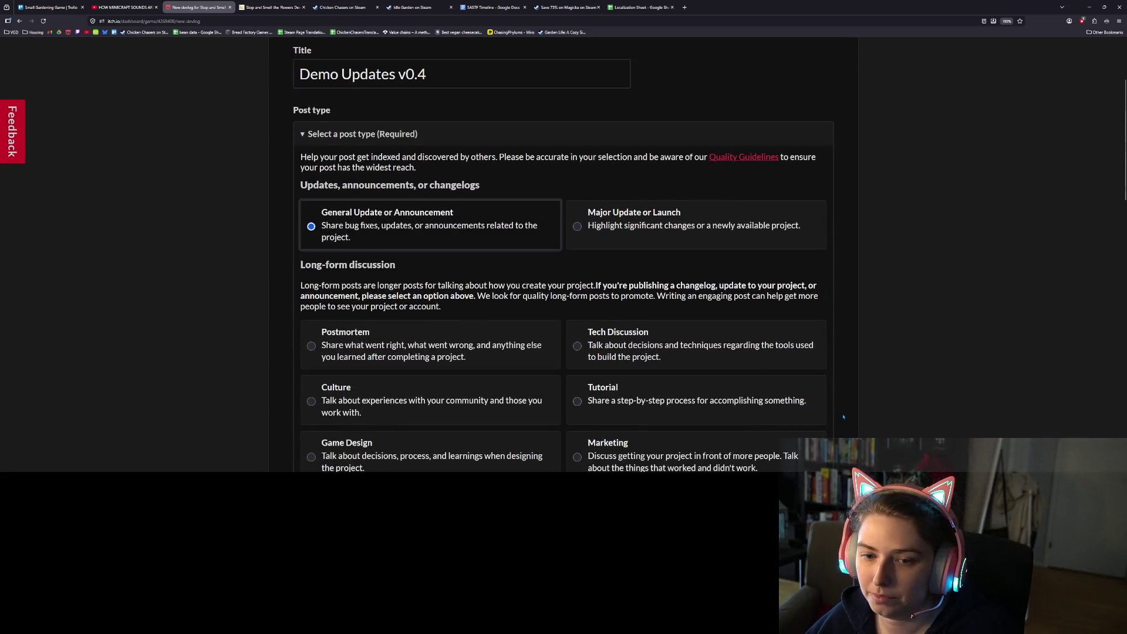
Write the opening line 'The following things have been added to the demo', then view the game page.
scroll(541, 313, down, 7)
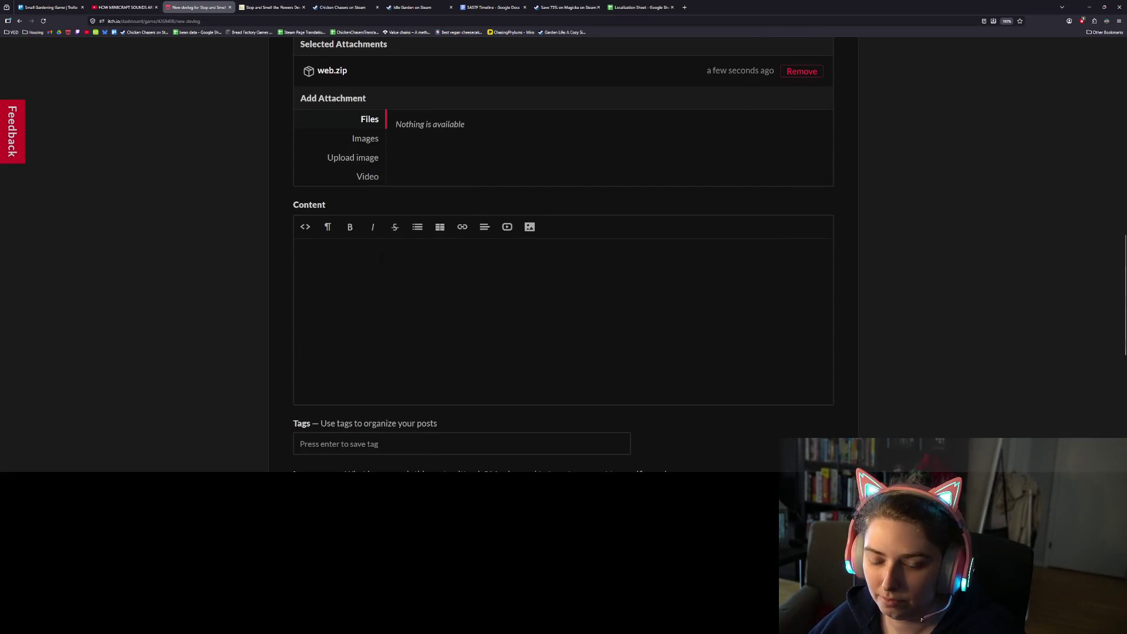
text(The fo)
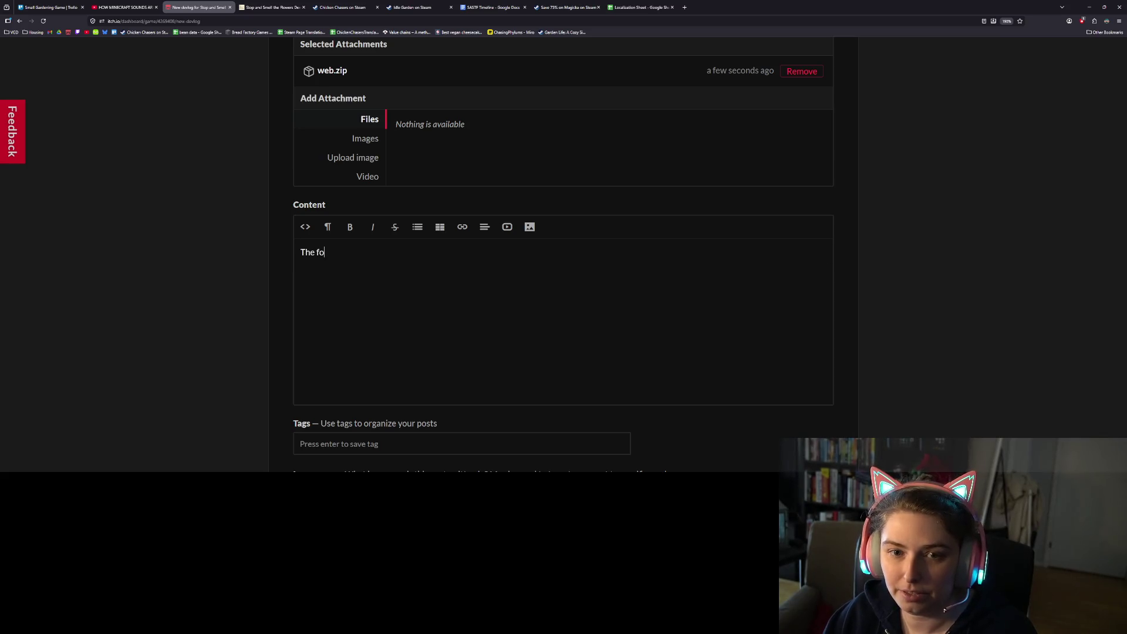
text(llowing things ha)
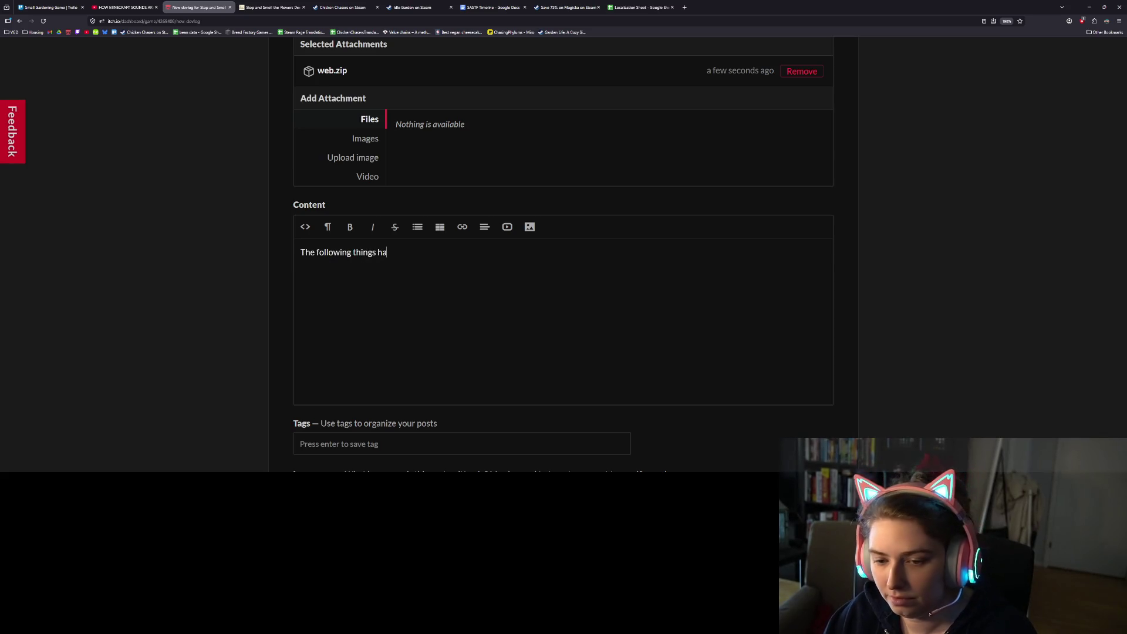
text(ve been added to the demo)
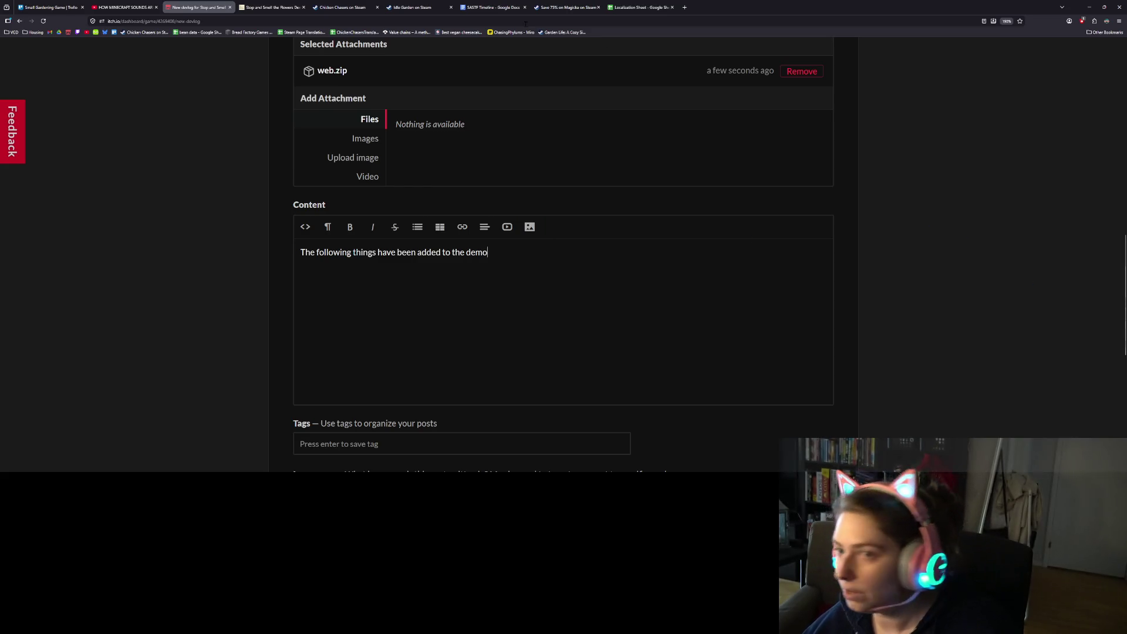
click(271, 7)
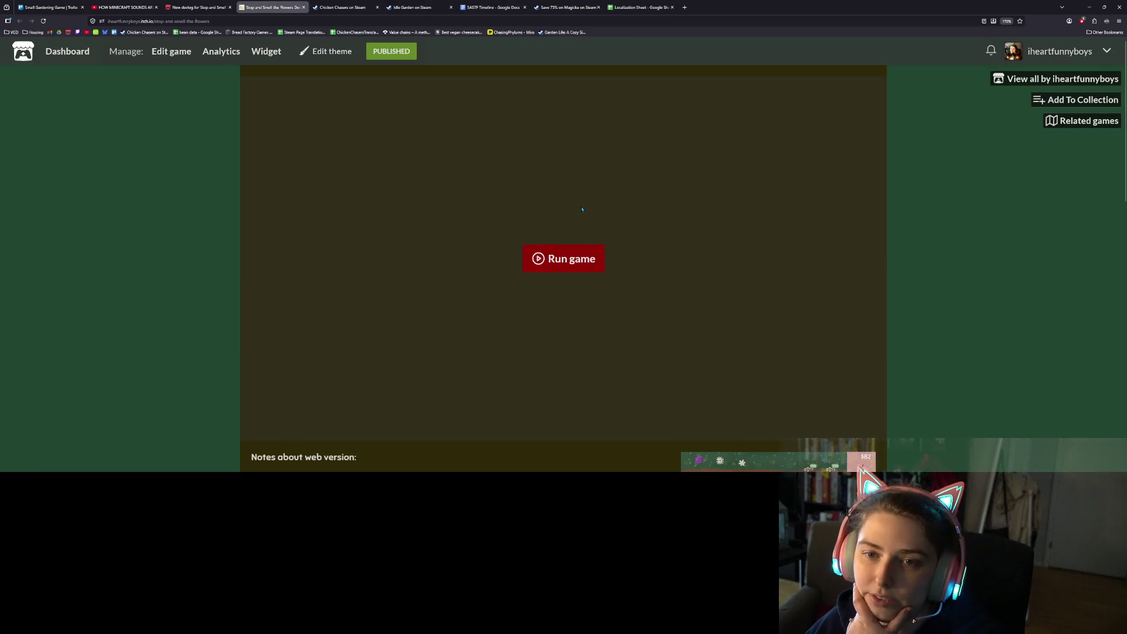
Skim the game page description and comments, then return to the top of the 'Demo Updates v0.4' draft.
scroll(582, 210, down, 15)
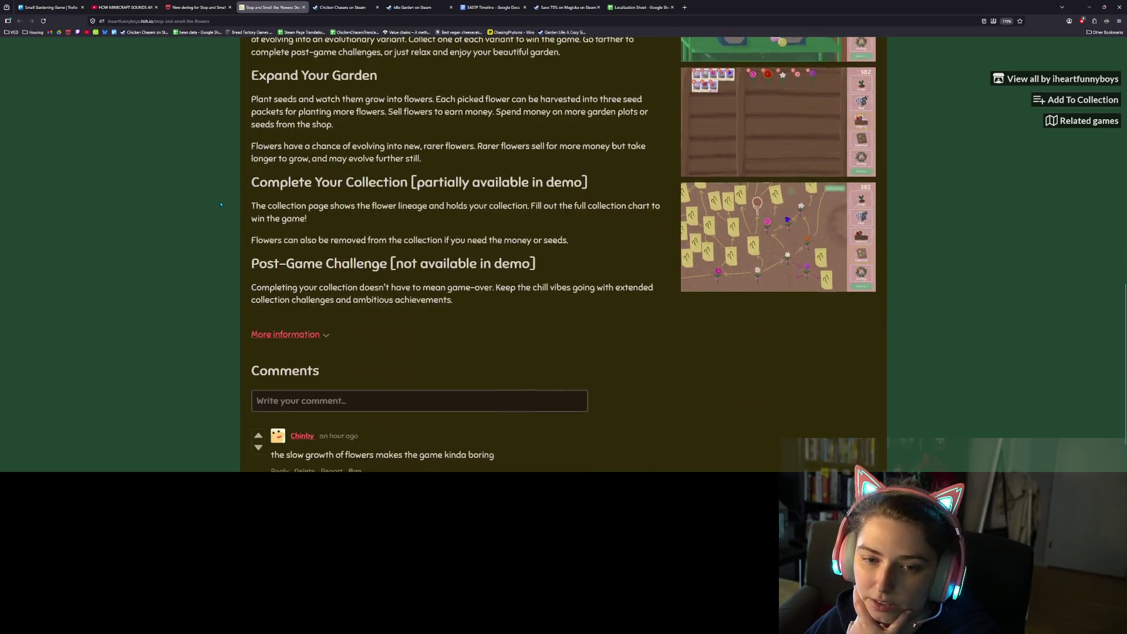
scroll(239, 194, down, 1)
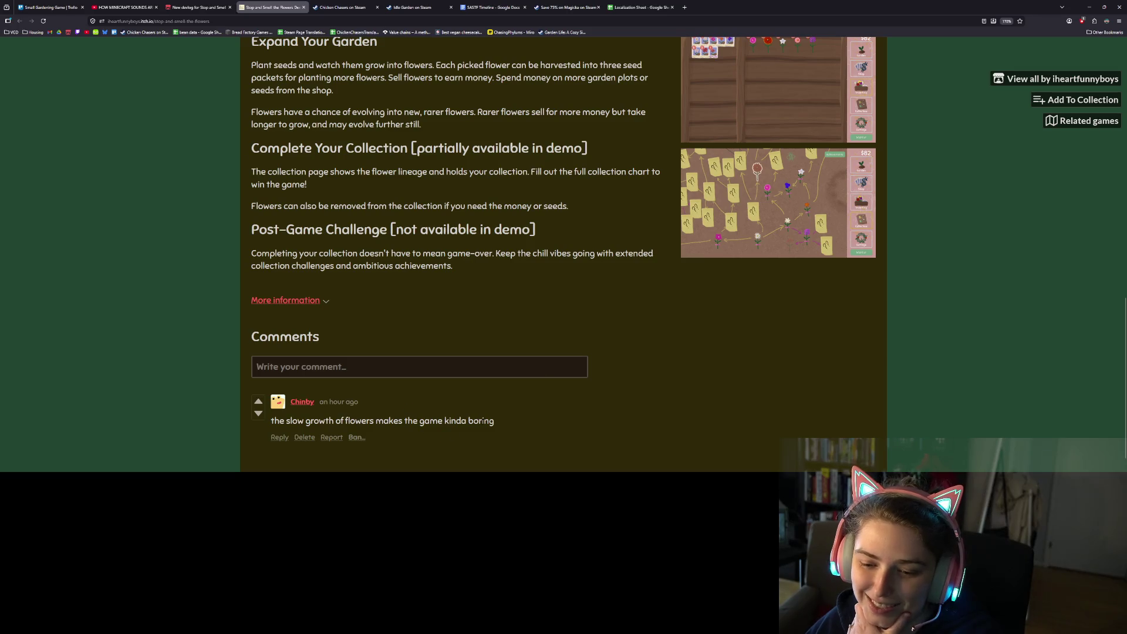
scroll(621, 413, up, 15)
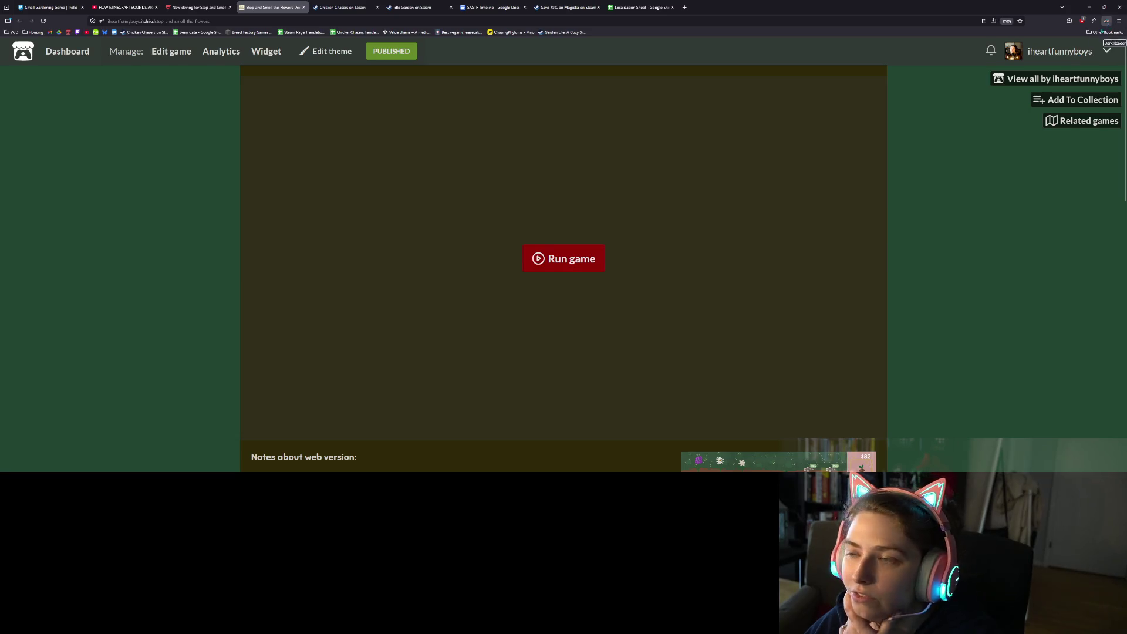
click(199, 7)
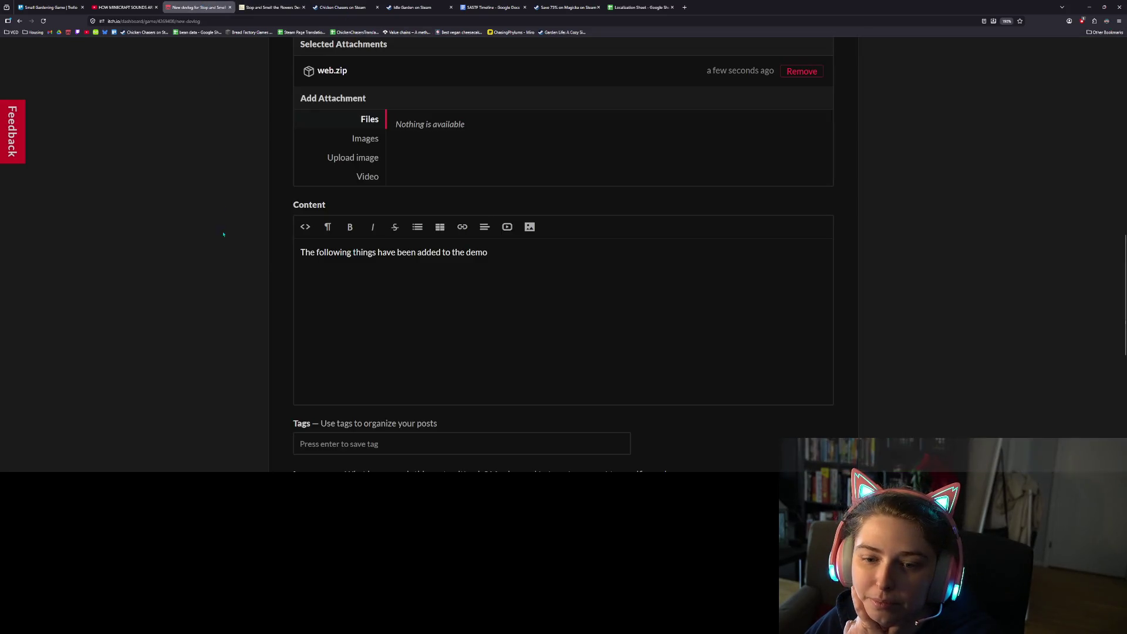
scroll(270, 262, up, 4)
scroll(270, 262, up, 8)
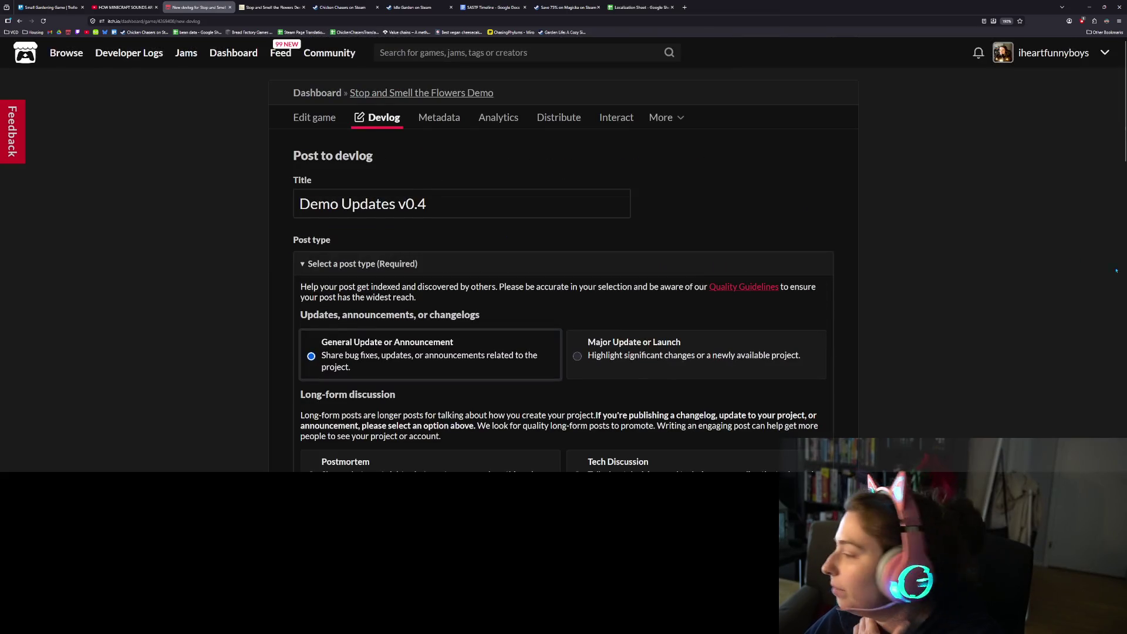